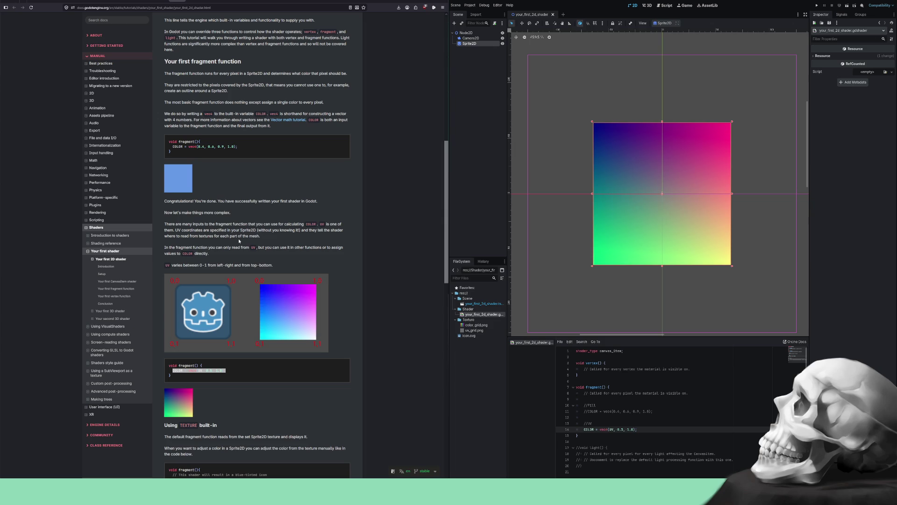
- Edit line 14's COLOR so red uses UV.x and blue uses UV.y, green staying 0.5
{"action": "scroll", "coordinate": [274, 288], "scroll_direction": "down", "scroll_amount": 3}
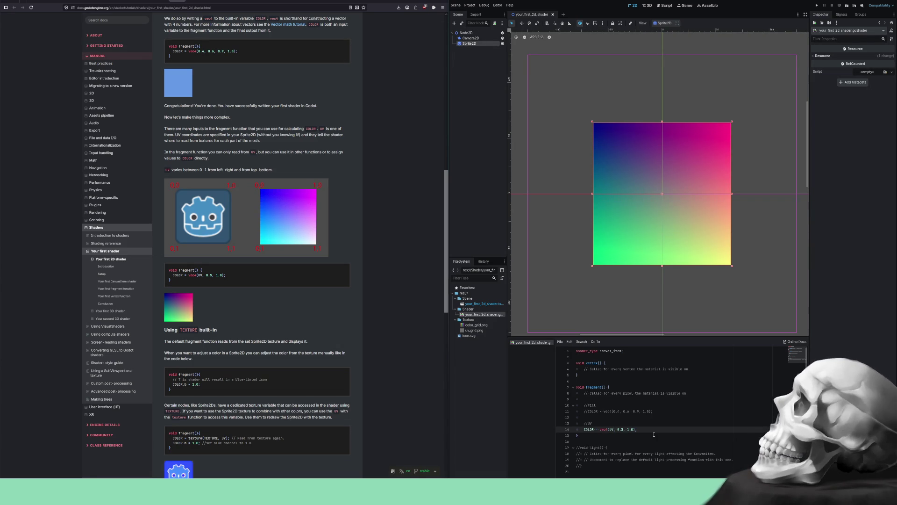
{"action": "type", "text": ".x"}
{"action": "key", "text": "Right"}
{"action": "key", "text": "Right"}
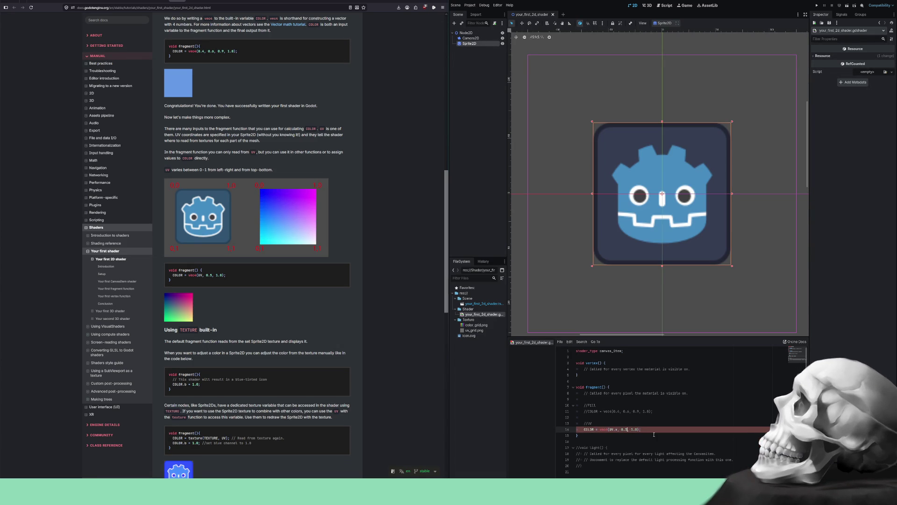
{"action": "type", "text": "UV "}
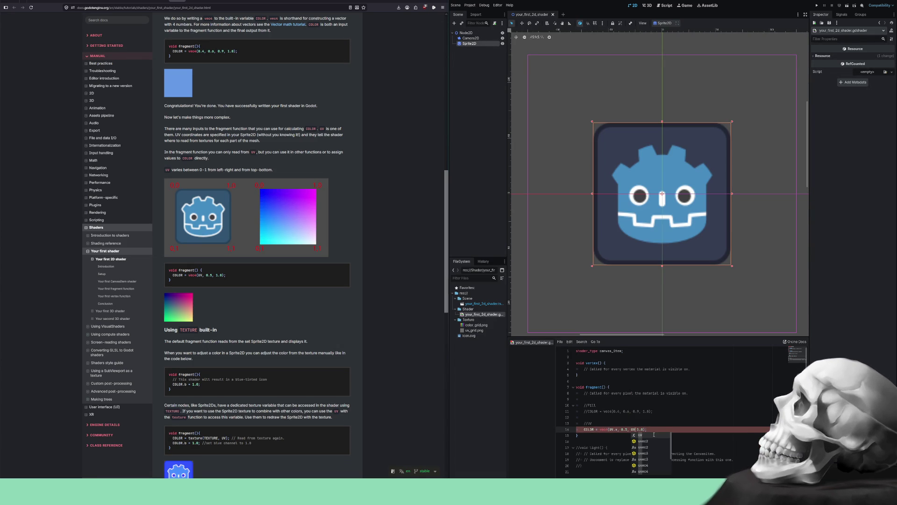
{"action": "type", "text": ".y"}
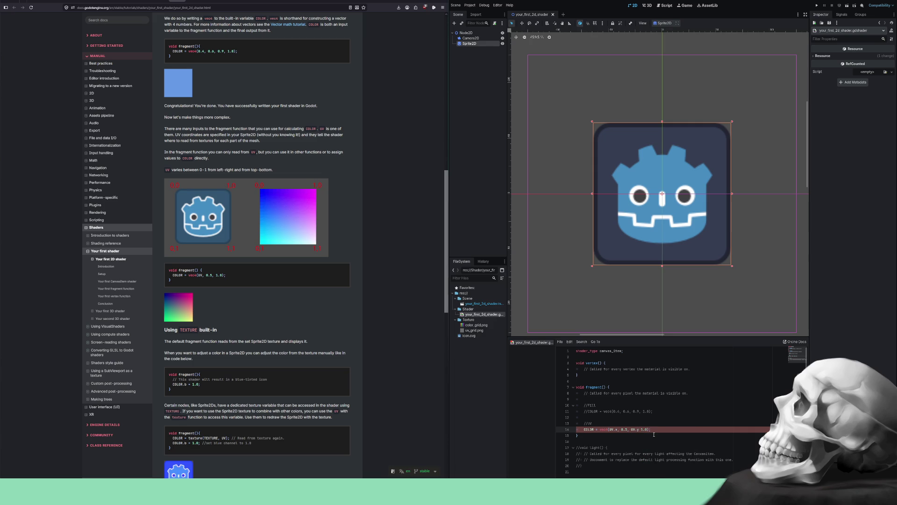
{"action": "type", "text": ","}
- Remove the stray comma and set the green component to 1.0
{"action": "key", "text": "BackSpace"}
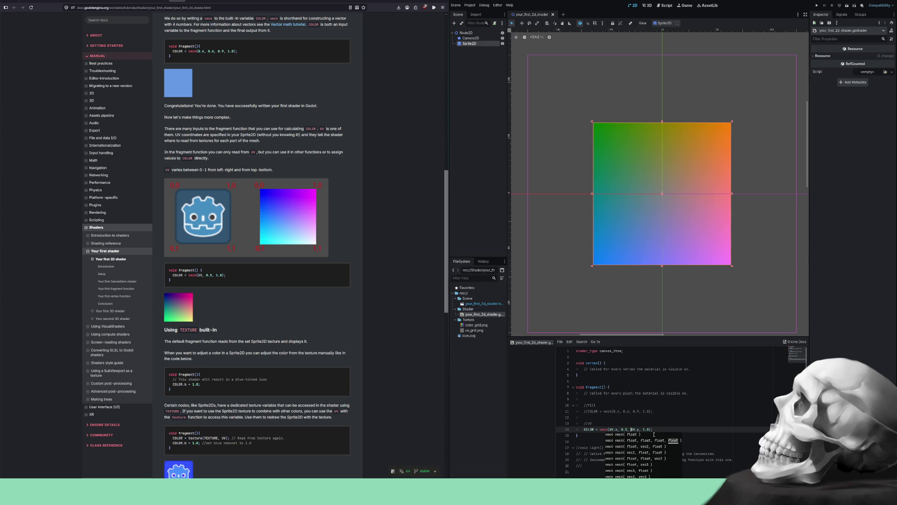
{"action": "key", "text": "BackSpace"}
{"action": "key", "text": "BackSpace"}
{"action": "key", "text": "BackSpace"}
{"action": "type", "text": "1.0"}
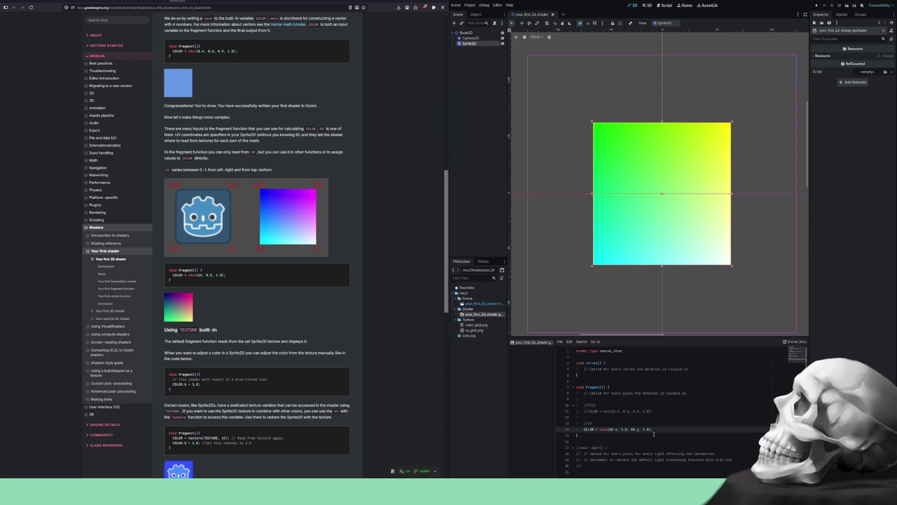
{"action": "key", "text": "Left"}
{"action": "key", "text": "Left"}
{"action": "key", "text": "Left"}
- Replace line 14's colour with the docs' COLOR = vec4(UV, 0.5, 1.0); line
{"action": "left_click_drag", "start_coordinate": [230, 277], "coordinate": [174, 274]}
{"action": "key", "text": "ctrl+c"}
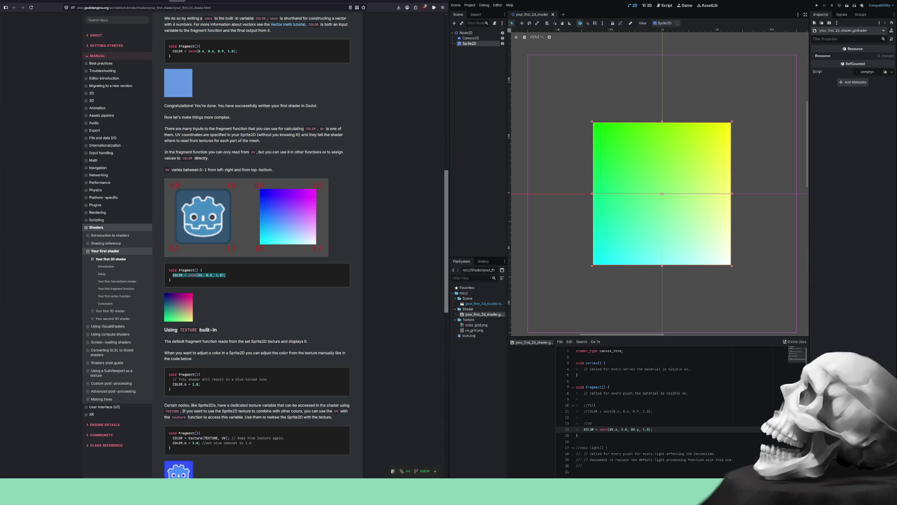
{"action": "left_click_drag", "start_coordinate": [653, 429], "coordinate": [601, 429]}
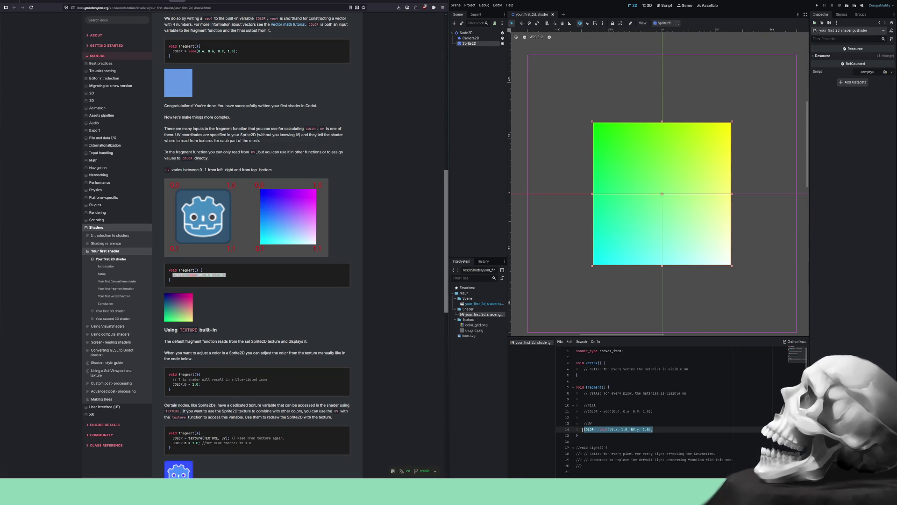
{"action": "key", "text": "ctrl+v"}
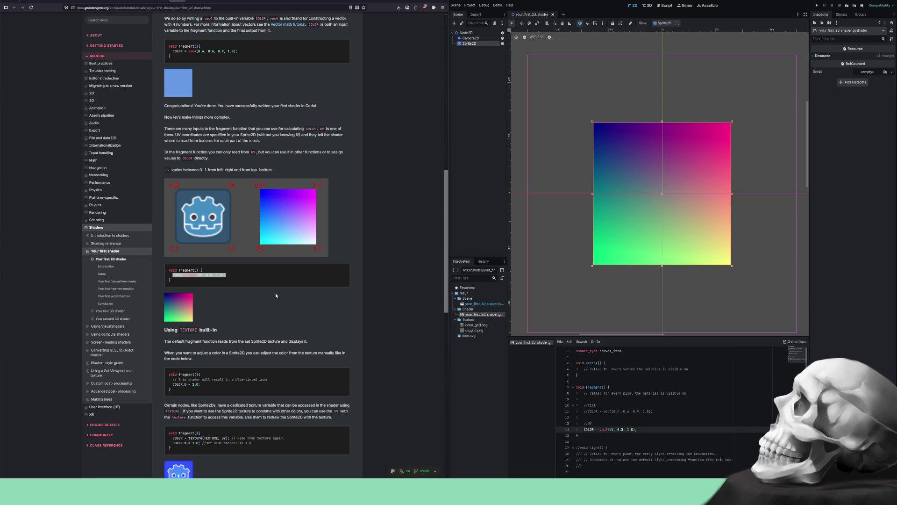
- Scroll the docs to the TEXTURE built-in example and copy its COLOR.b = 1.0 line
{"action": "scroll", "coordinate": [275, 295], "scroll_direction": "down", "scroll_amount": 2}
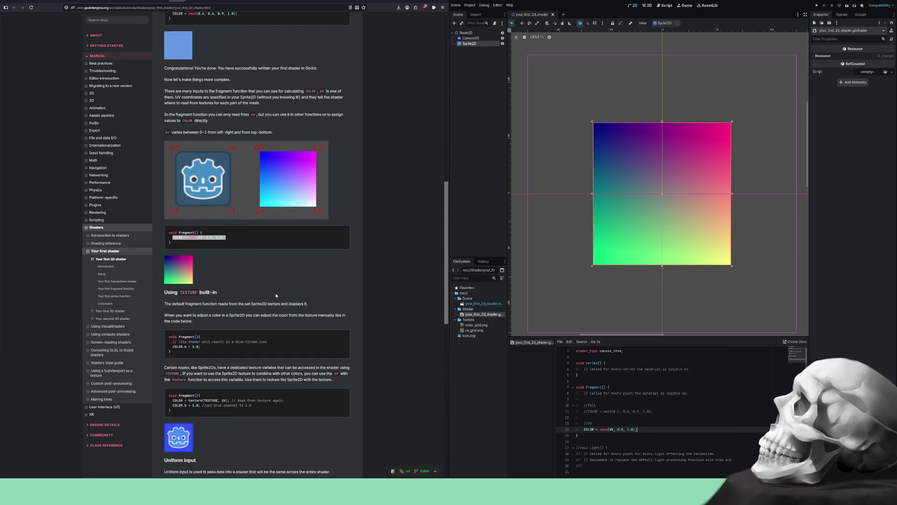
{"action": "scroll", "coordinate": [276, 294], "scroll_direction": "down", "scroll_amount": 1}
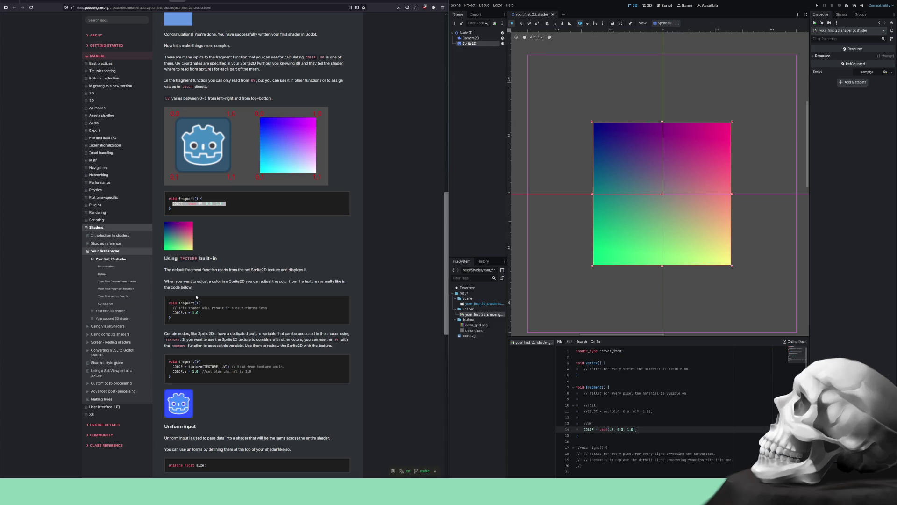
{"action": "left_click_drag", "start_coordinate": [204, 314], "coordinate": [172, 313]}
{"action": "key", "text": "ctrl+c"}
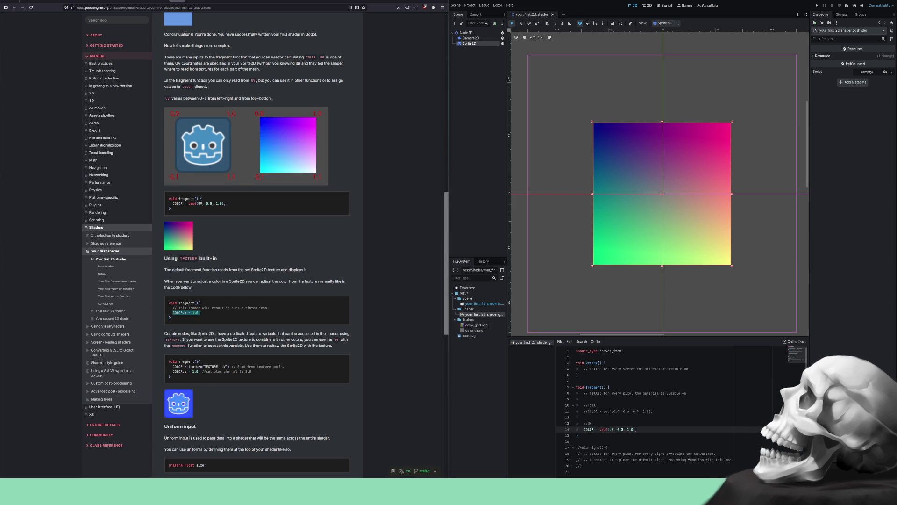
{"action": "left_click", "coordinate": [643, 429]}
- Comment out the UV colour line, paste COLOR.b = 1.0 below it, and add a //Tint comment
{"action": "key", "text": "ctrl+k"}
{"action": "key", "text": "Return"}
{"action": "key", "text": "Return"}
{"action": "key", "text": "ctrl+v"}
{"action": "key", "text": "Up"}
{"action": "key", "text": "Return"}
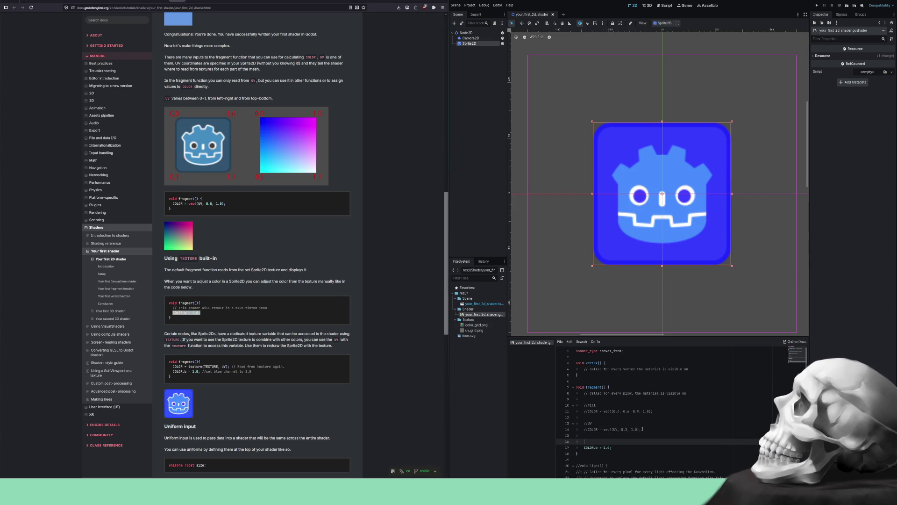
{"action": "type", "text": "//Tint"}
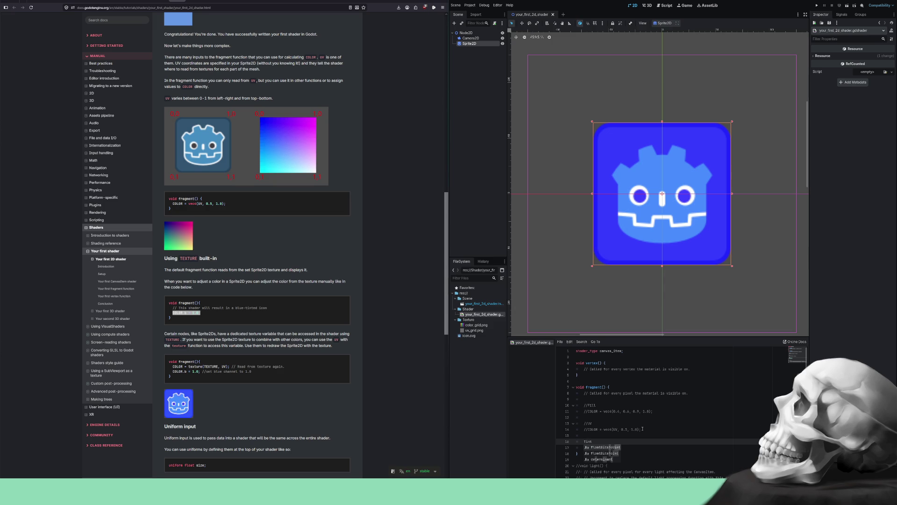
{"action": "key", "text": "Escape"}
{"action": "key", "text": "Down"}
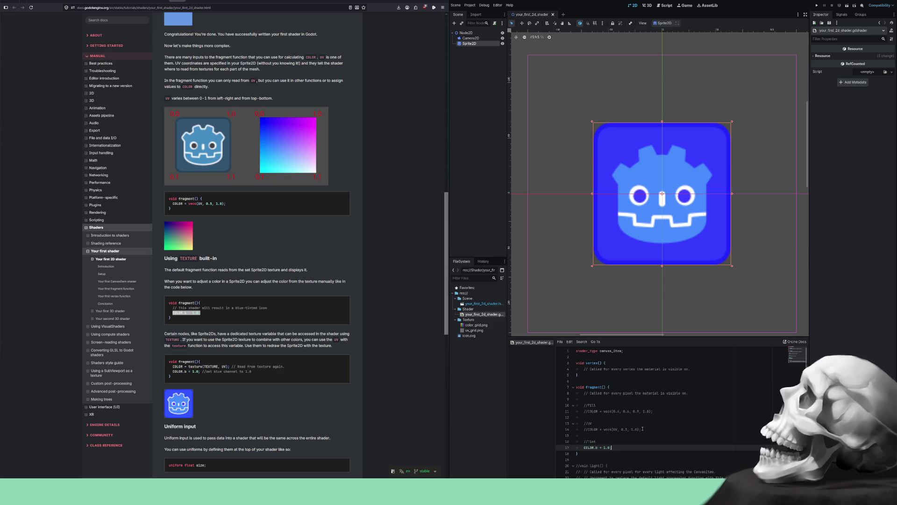
- Change the tint line to COLOR.rgb = vec3(0.0);
{"action": "type", "text": "0"}
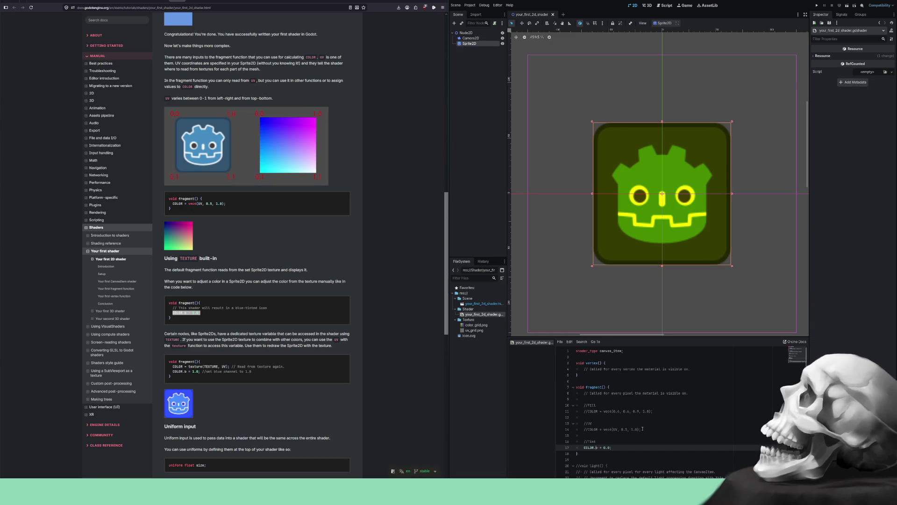
{"action": "key", "text": "BackSpace"}
{"action": "type", "text": "rg"}
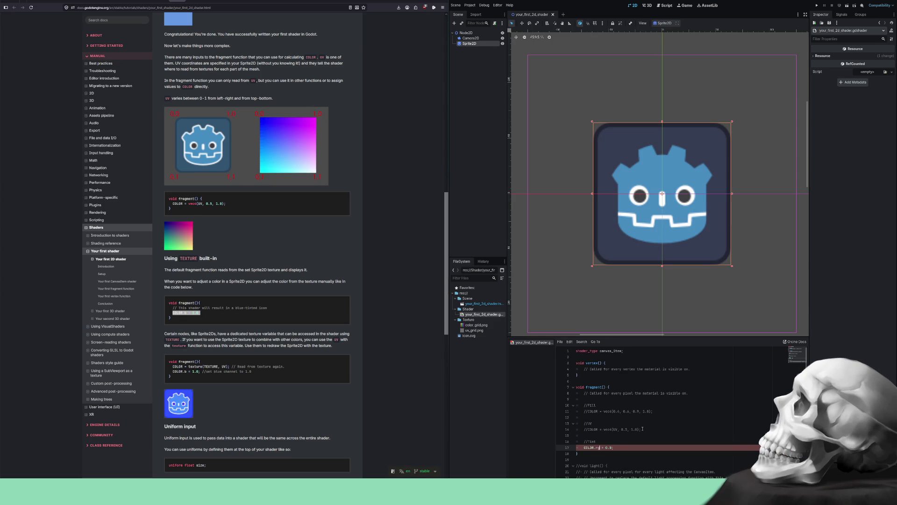
{"action": "type", "text": "b"}
{"action": "type", "text": "vec"}
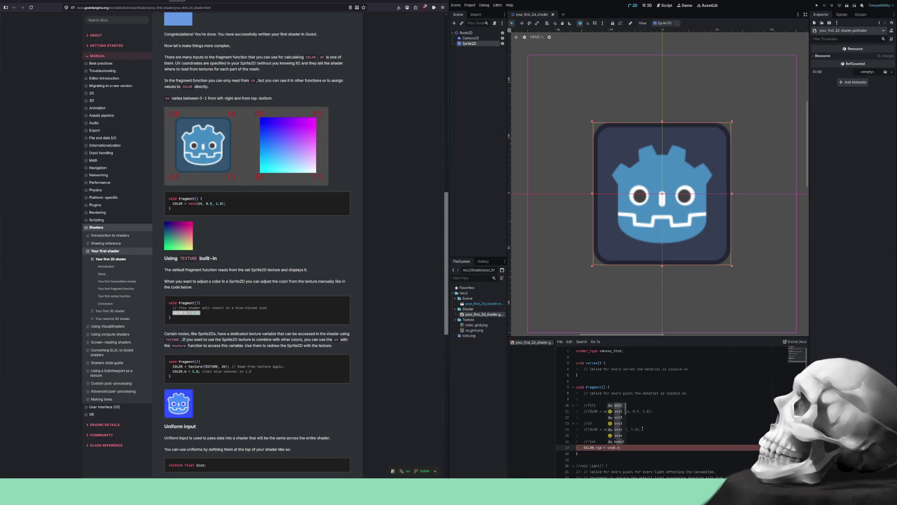
{"action": "type", "text": "3(0.0);"}
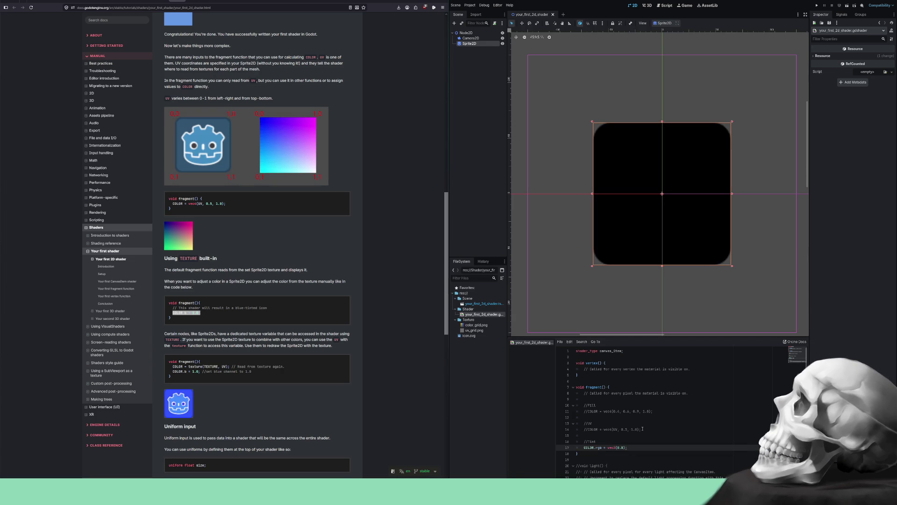
- Try the rg, rb and gb swizzles with vec2(0.0) on the tint line
{"action": "key", "text": "ctrl+space"}
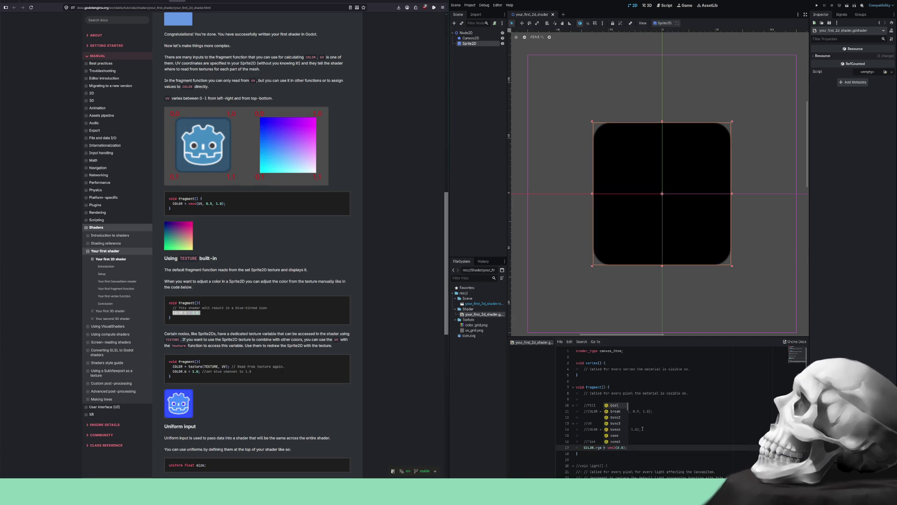
{"action": "key", "text": "BackSpace"}
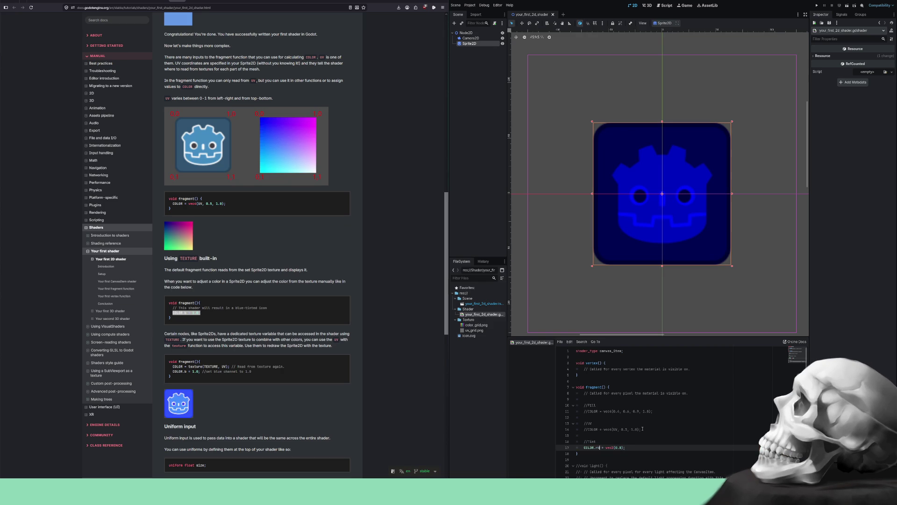
{"action": "type", "text": "b"}
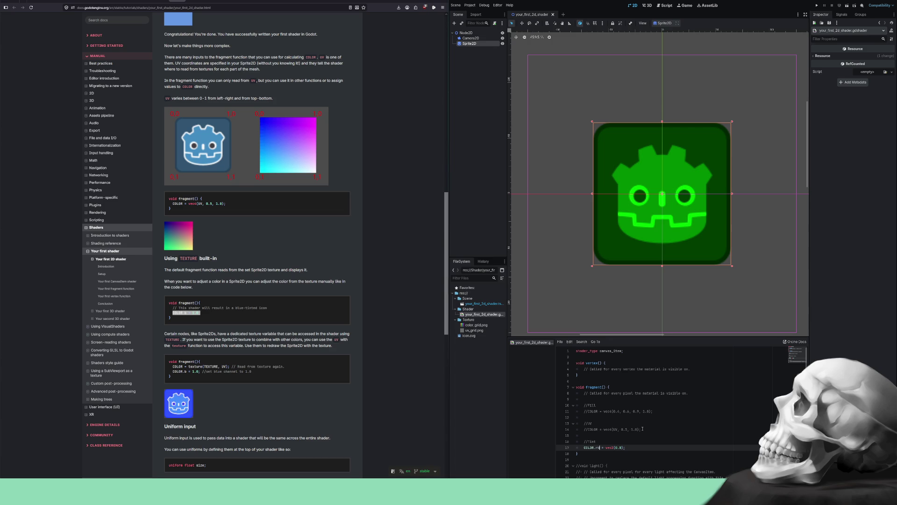
{"action": "key", "text": "Delete"}
{"action": "type", "text": "g"}
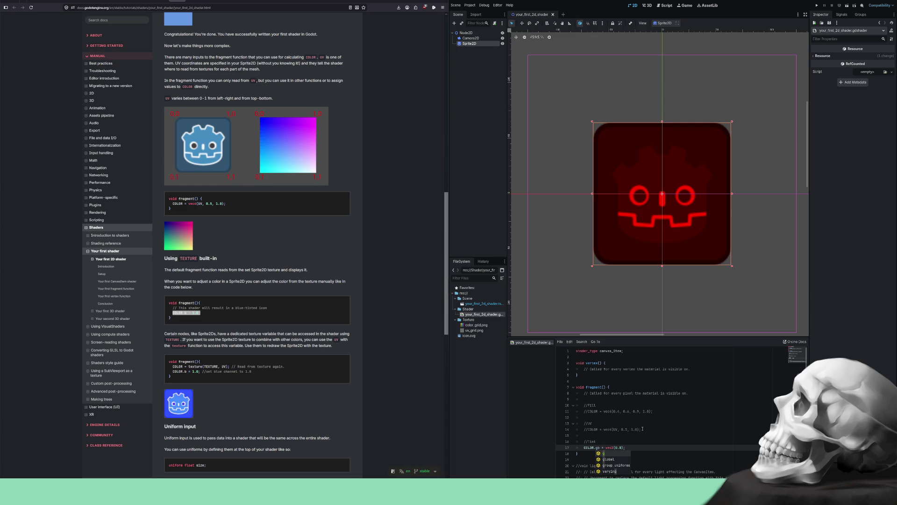
{"action": "key", "text": "Left"}
{"action": "type", "text": "r"}
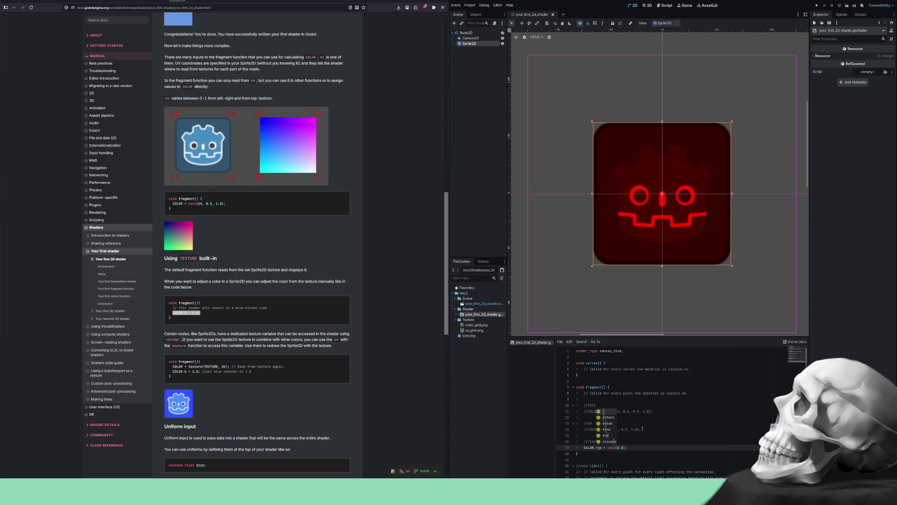
{"action": "key", "text": "Escape"}
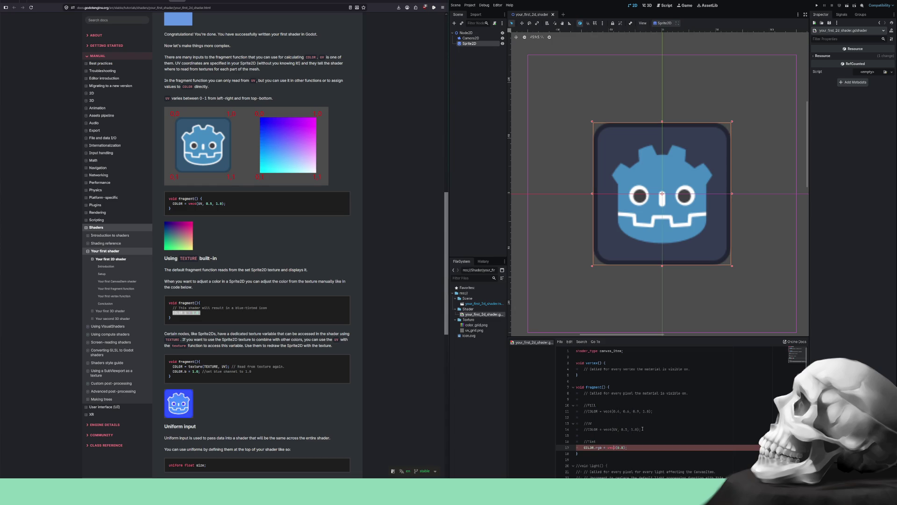
- Restore the tint to COLOR.rgb = vec3(0.5); for a flat grey sprite
{"action": "key", "text": "BackSpace"}
{"action": "type", "text": "3"}
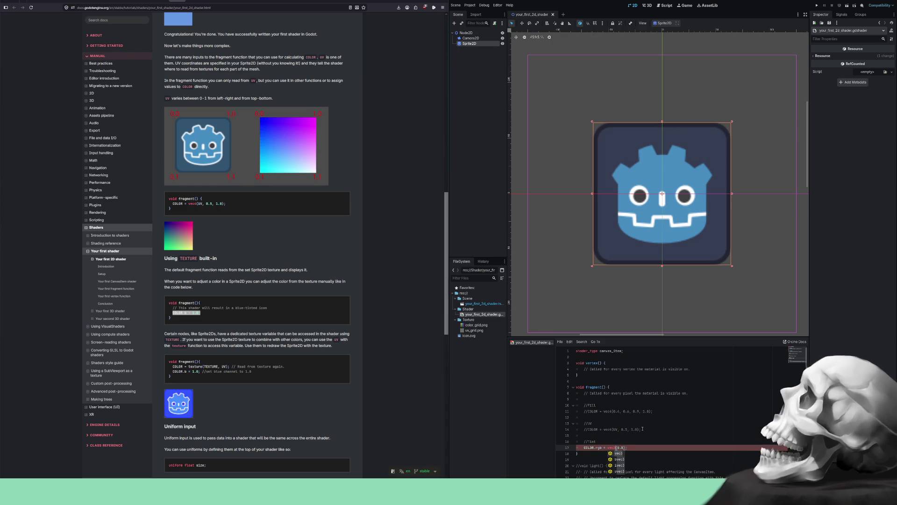
{"action": "key", "text": "Escape"}
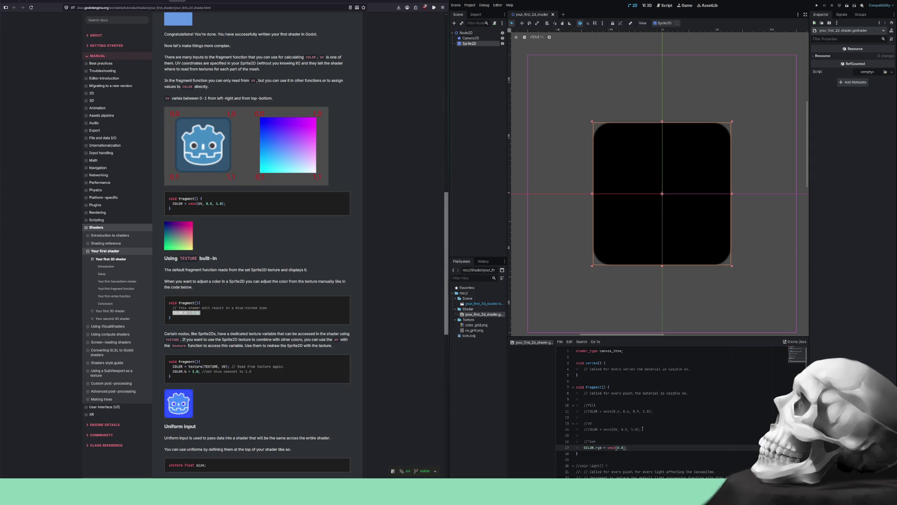
{"action": "key", "text": "Delete"}
{"action": "type", "text": "0"}
{"action": "key", "text": "Right"}
{"action": "key", "text": "Right"}
{"action": "key", "text": "BackSpace"}
{"action": "type", "text": "5"}
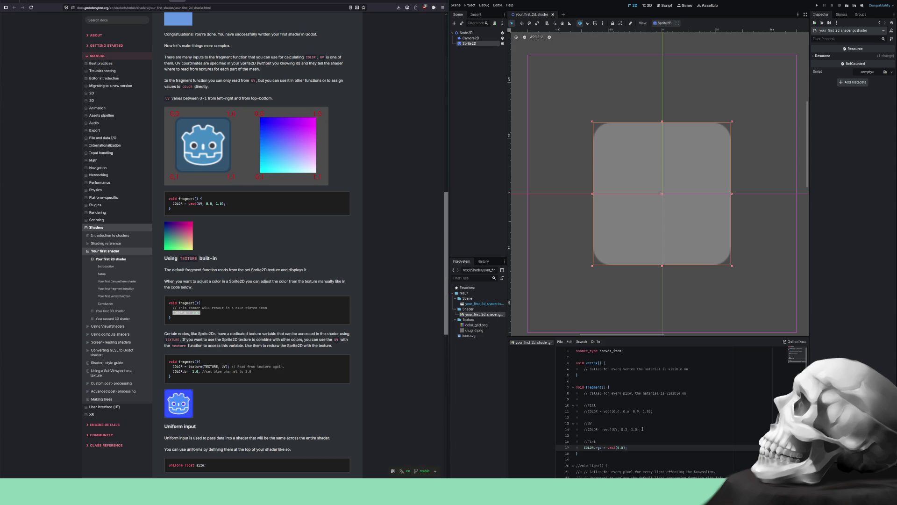
- Set the tint to vec3(COLOR.x*0.5, COLOR.y*0.5, COLOR.b*0.5) and try other multipliers such as 0.8
{"action": "key", "text": "BackSpace"}
{"action": "key", "text": "BackSpace"}
{"action": "key", "text": "BackSpace"}
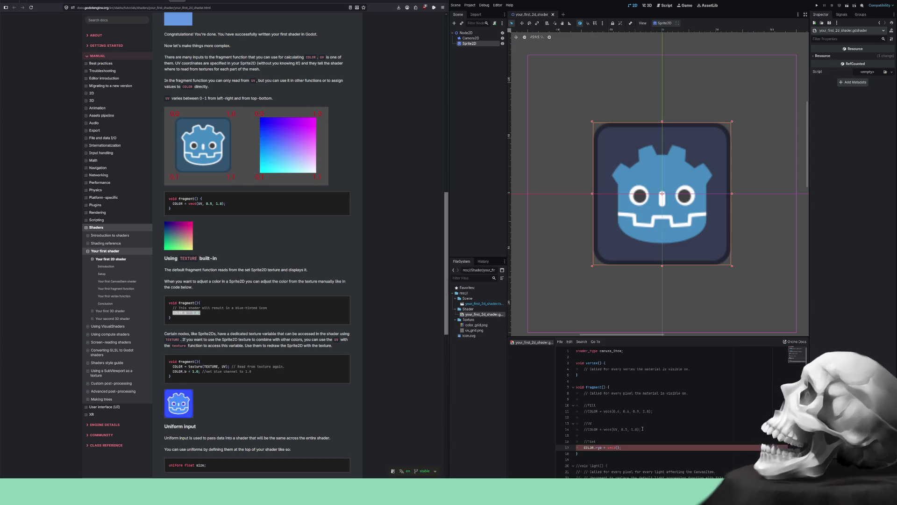
{"action": "type", "text": "COLOR"}
{"action": "type", "text": ".x"}
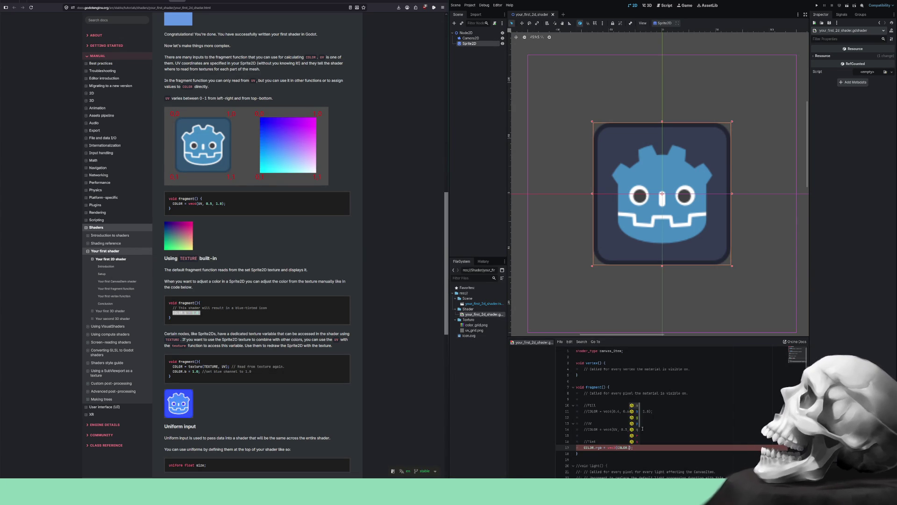
{"action": "type", "text": "*0.5"}
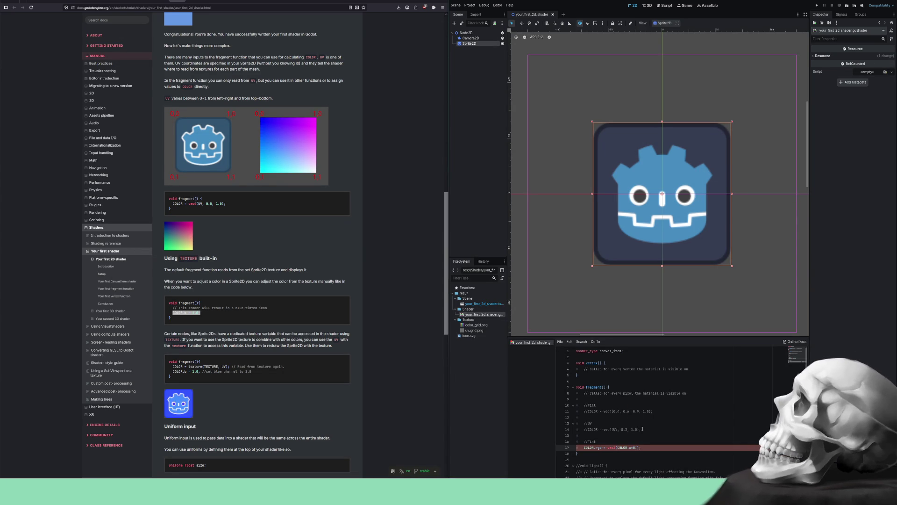
{"action": "type", "text": ", COL"}
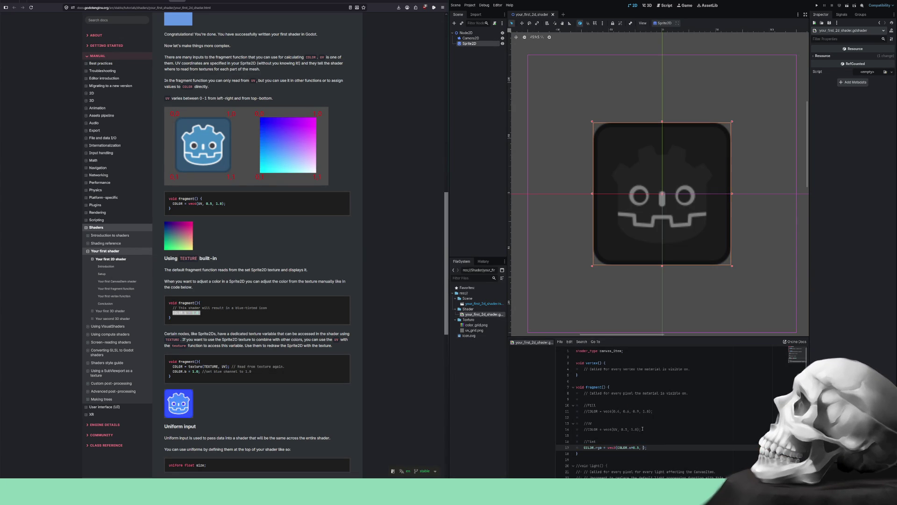
{"action": "key", "text": "Return"}
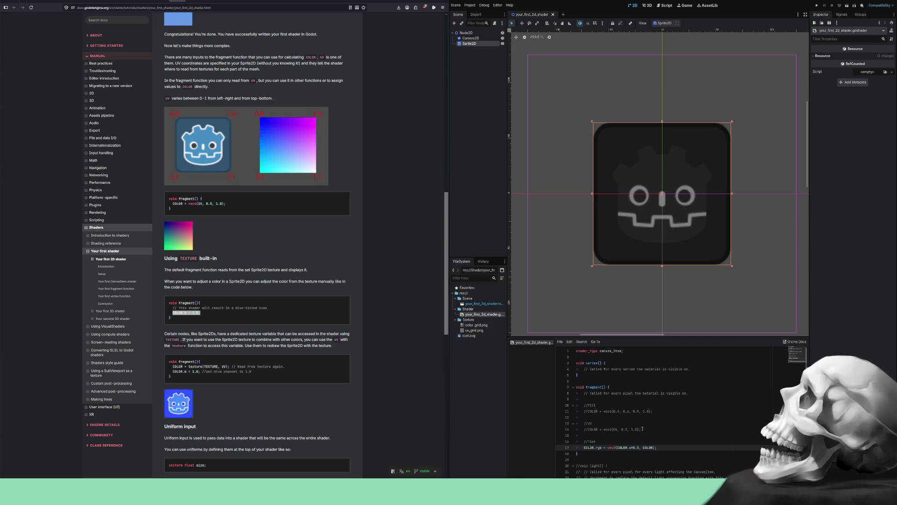
{"action": "type", "text": ".y*0.5"}
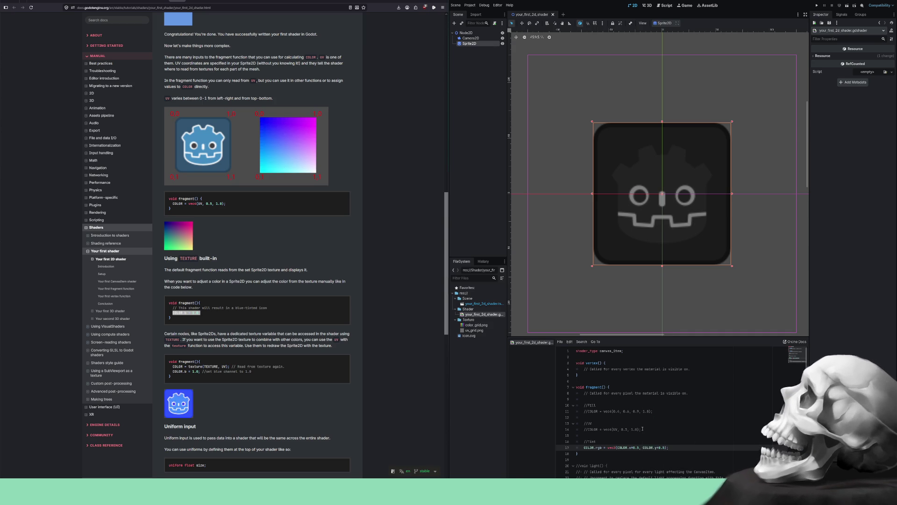
{"action": "type", "text": ", COLO"}
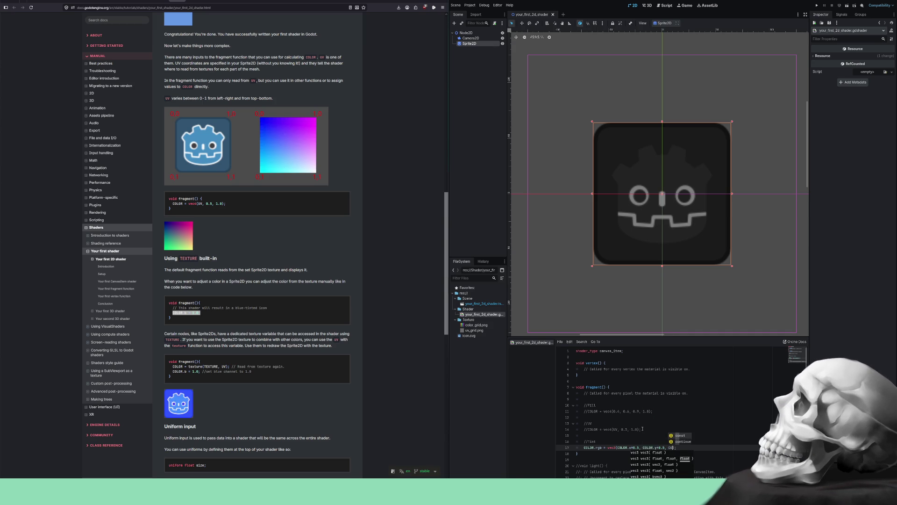
{"action": "type", "text": "R"}
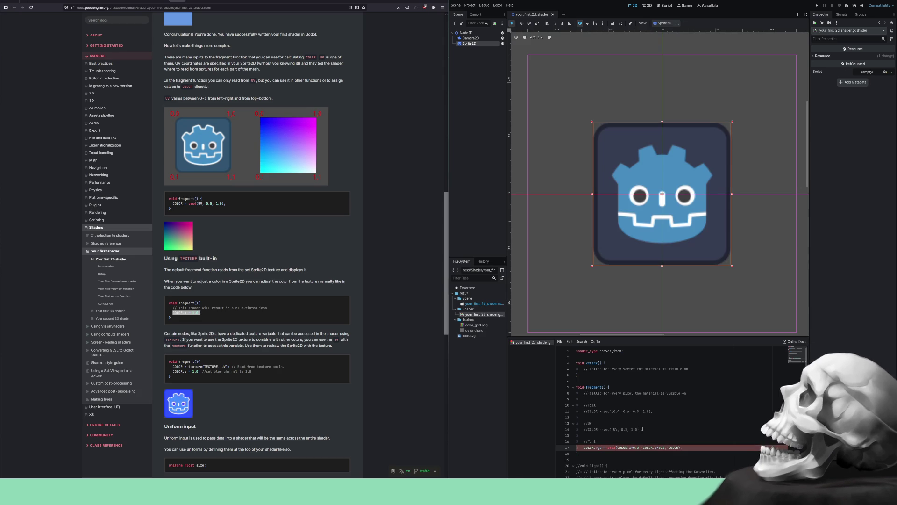
{"action": "type", "text": ".b*0.5"}
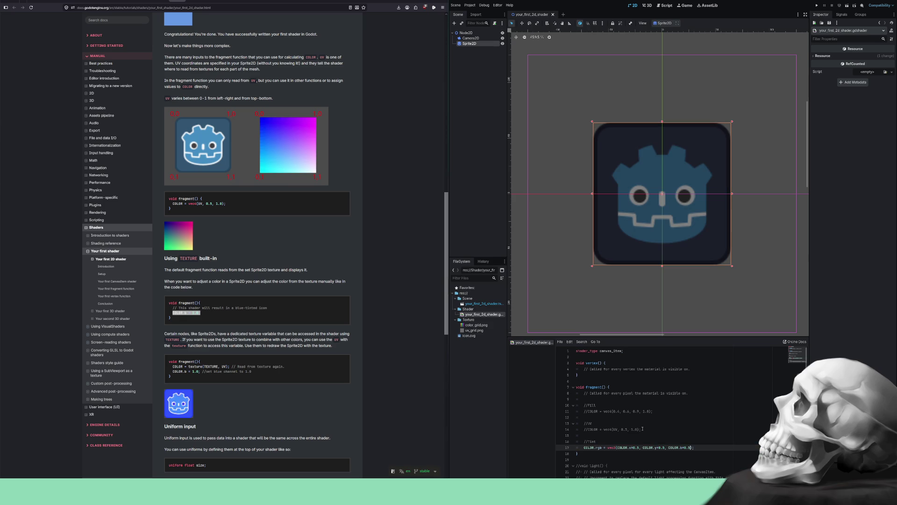
{"action": "key", "text": "Left"}
{"action": "key", "text": "Left"}
{"action": "key", "text": "Left"}
{"action": "key", "text": "BackSpace"}
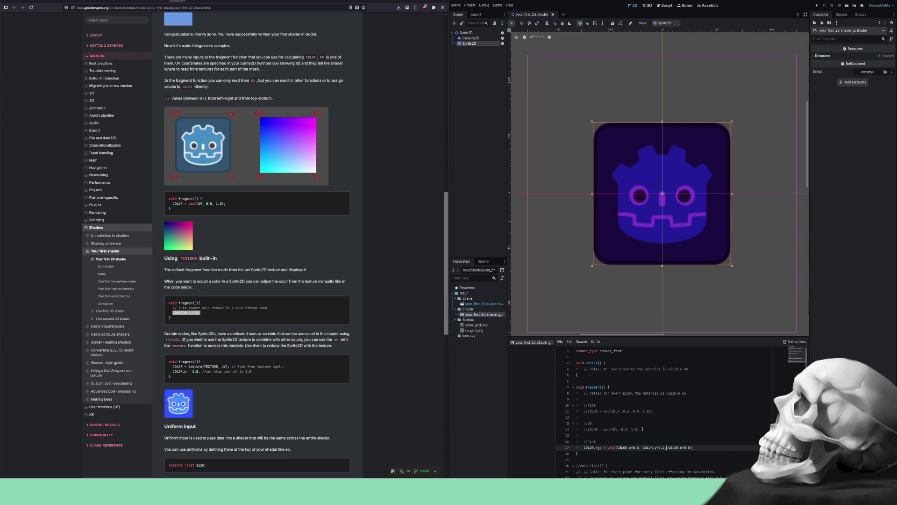
{"action": "key", "text": "BackSpace"}
{"action": "type", "text": "8"}
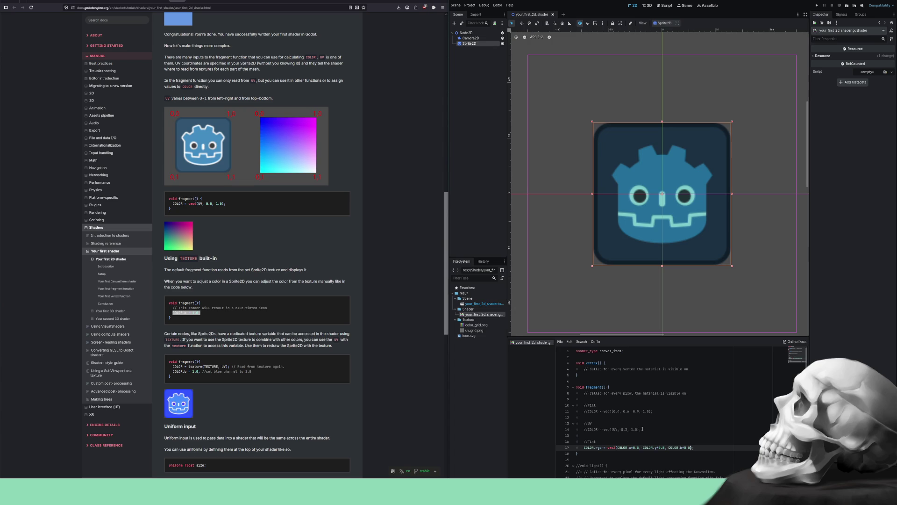
{"action": "key", "text": "BackSpace"}
{"action": "type", "text": "1"}
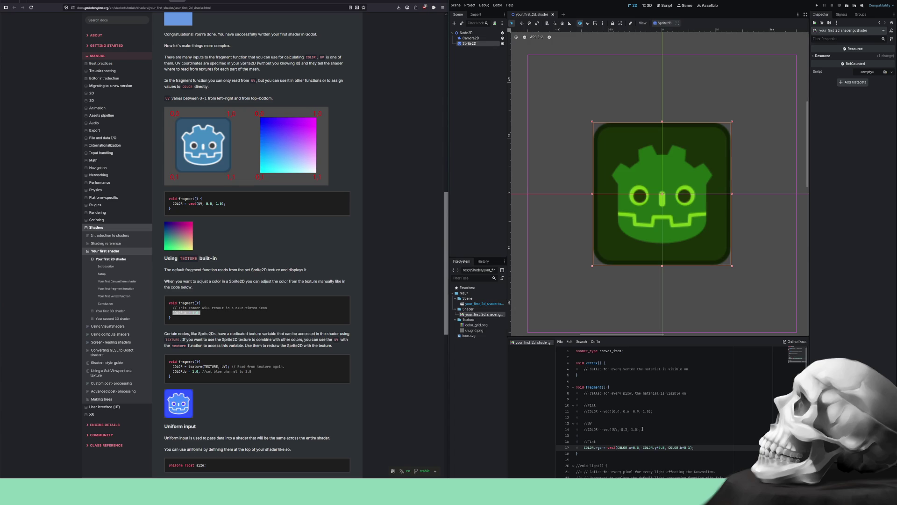
{"action": "key", "text": "BackSpace"}
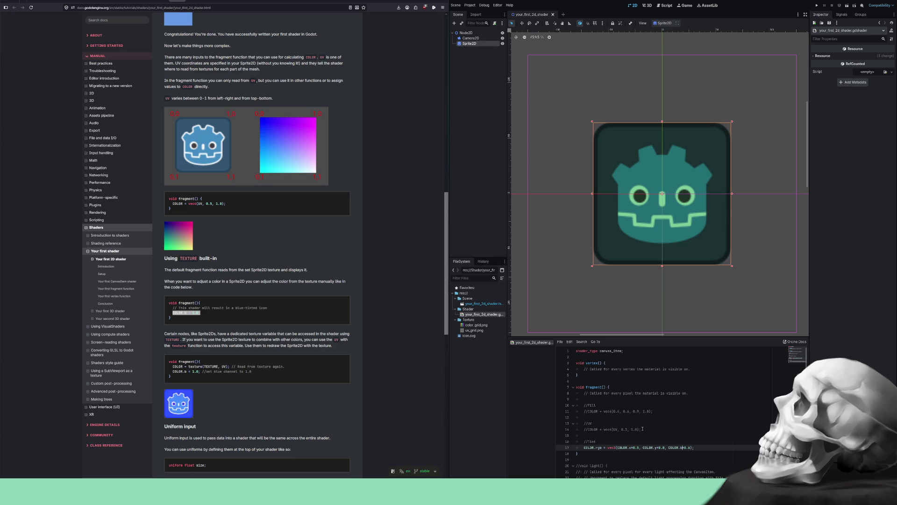
- Scale red by UV.x and green by UV.y, leaving blue as COLOR.b
{"action": "key", "text": "Left"}
{"action": "key", "text": "Left"}
{"action": "key", "text": "Left"}
{"action": "key", "text": "Delete"}
{"action": "key", "text": "Delete"}
{"action": "key", "text": "Delete"}
{"action": "key", "text": "Delete"}
{"action": "key", "text": "Delete"}
{"action": "key", "text": "Delete"}
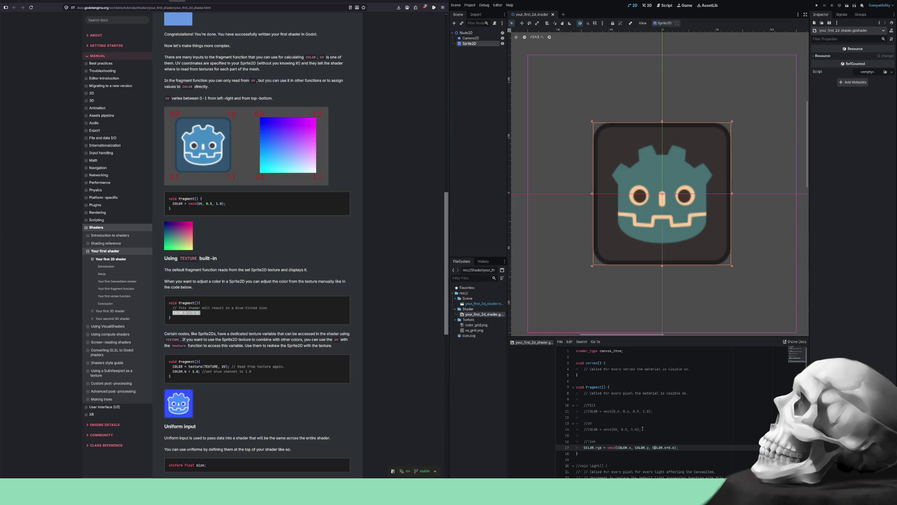
{"action": "key", "text": "Right"}
{"action": "key", "text": "Right"}
{"action": "key", "text": "Delete"}
{"action": "key", "text": "Delete"}
{"action": "key", "text": "Delete"}
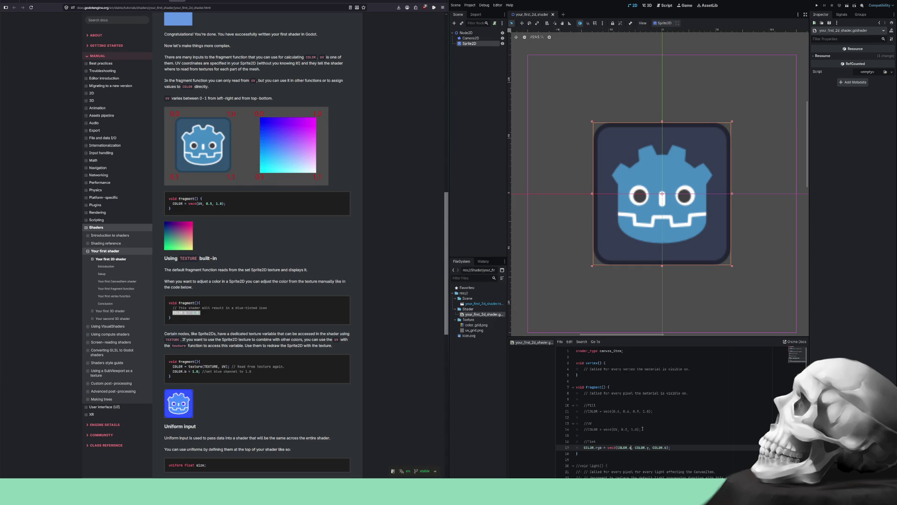
{"action": "type", "text": "*"}
{"action": "type", "text": "UV.x"}
{"action": "key", "text": "Right"}
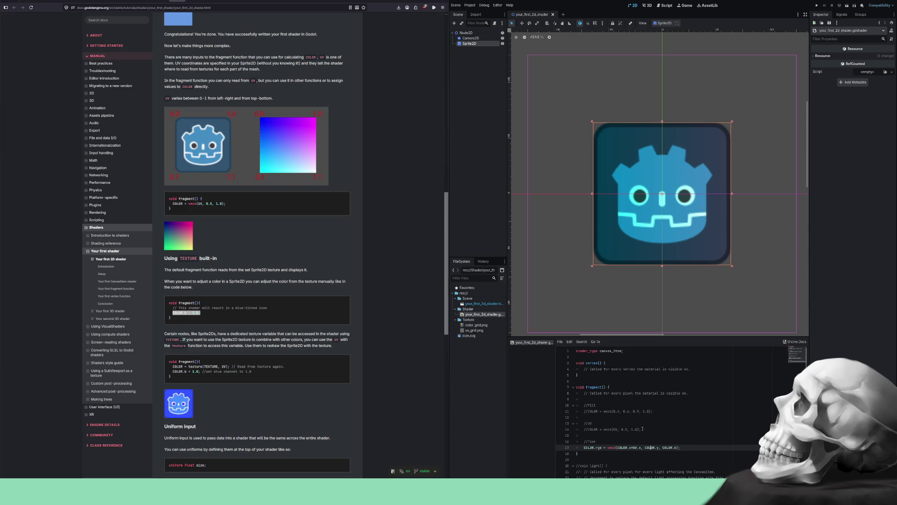
{"action": "type", "text": "*"}
{"action": "type", "text": "UV"}
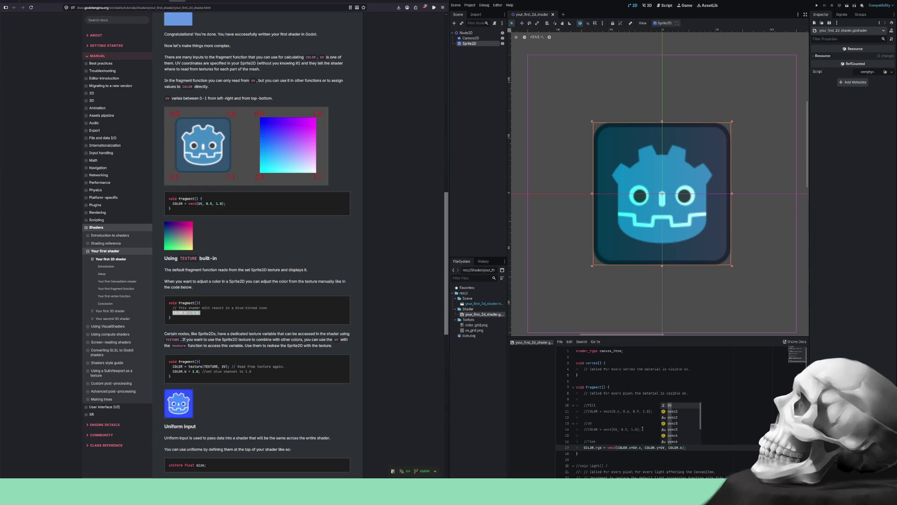
{"action": "type", "text": ".y"}
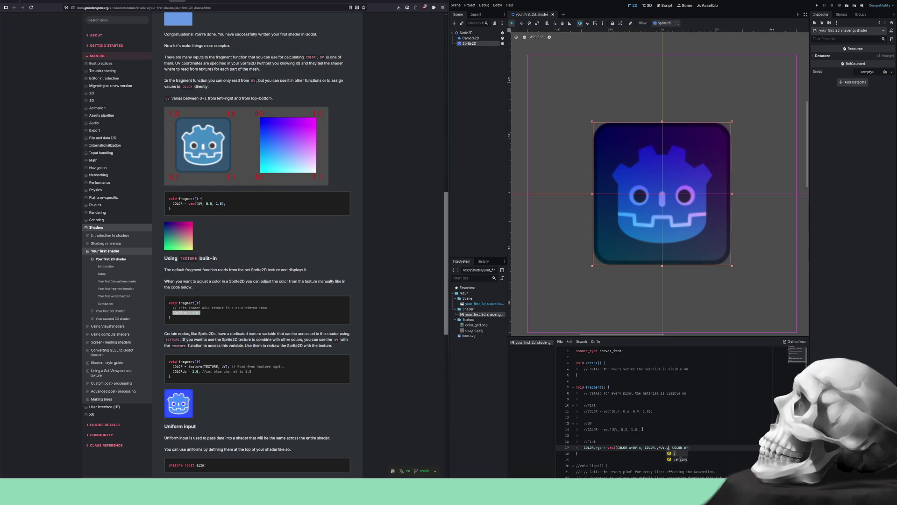
{"action": "key", "text": "Escape"}
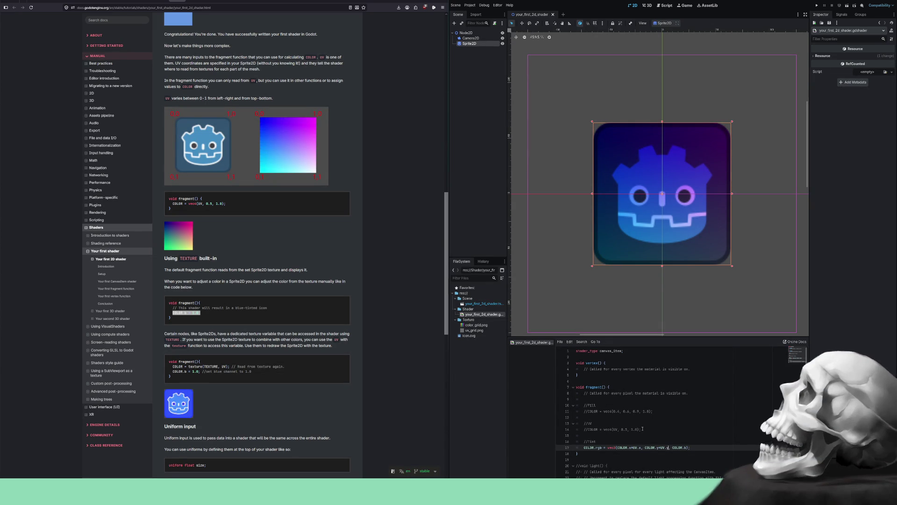
{"action": "left_click", "coordinate": [207, 313]}
- Paste the docs' COLOR.b = 1.0 snippet over the tint line 17
{"action": "left_click_drag", "start_coordinate": [198, 313], "coordinate": [179, 312]}
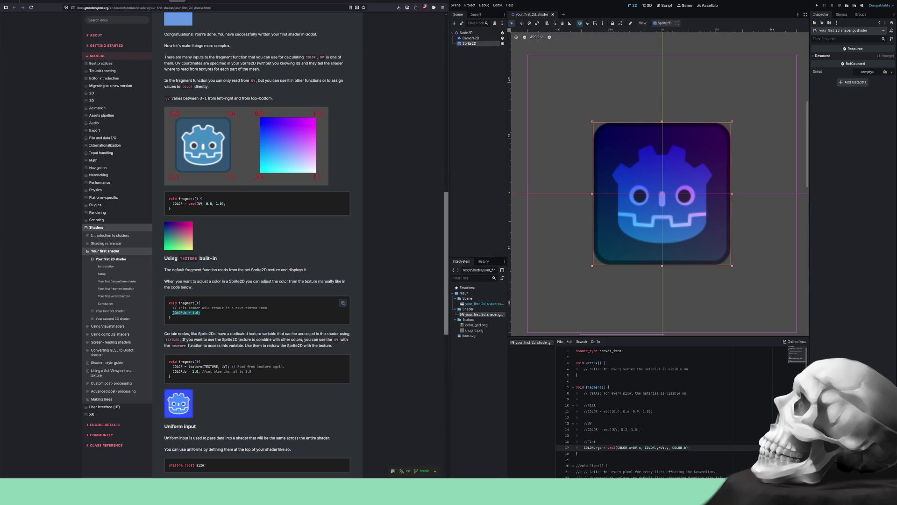
{"action": "left_click_drag", "start_coordinate": [205, 315], "coordinate": [175, 311]}
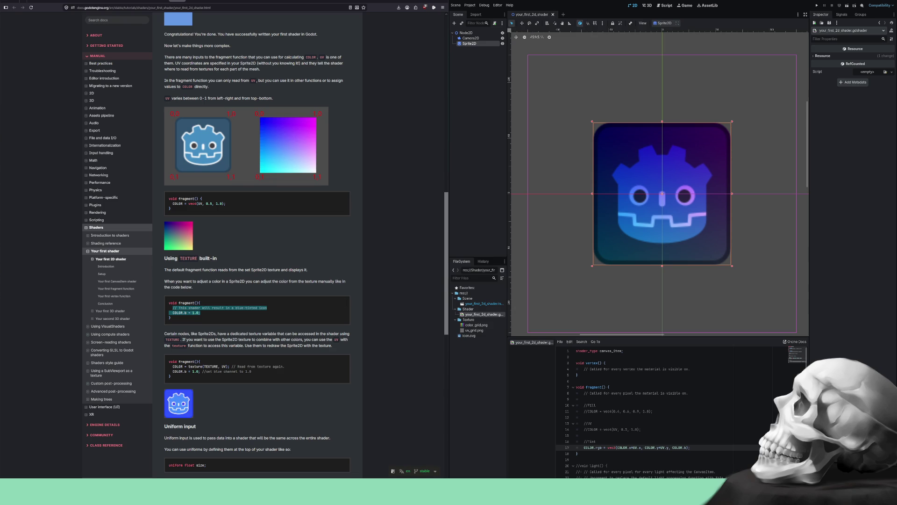
{"action": "left_click_drag", "start_coordinate": [690, 447], "coordinate": [588, 443]}
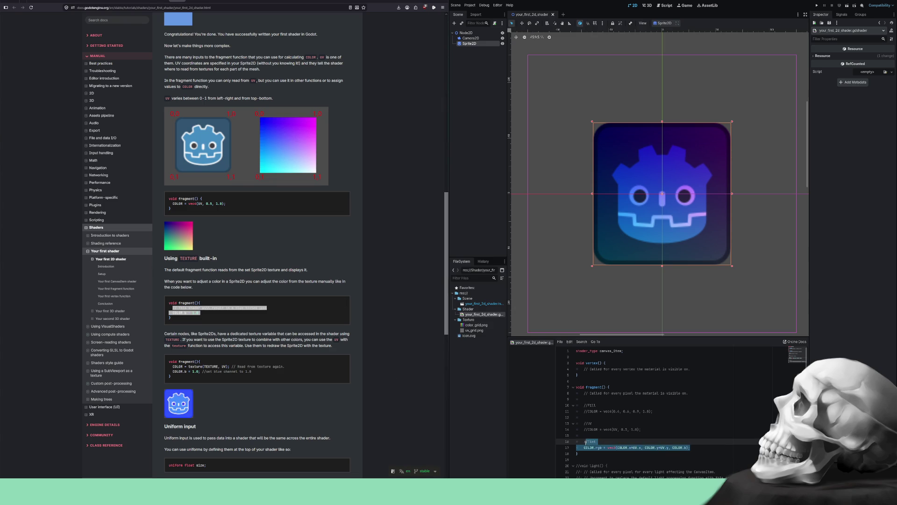
{"action": "left_click_drag", "start_coordinate": [585, 444], "coordinate": [585, 448]}
{"action": "type", "text": "// This shader will result in a blue-tinted icon   COLOR.b = 1.0;"}
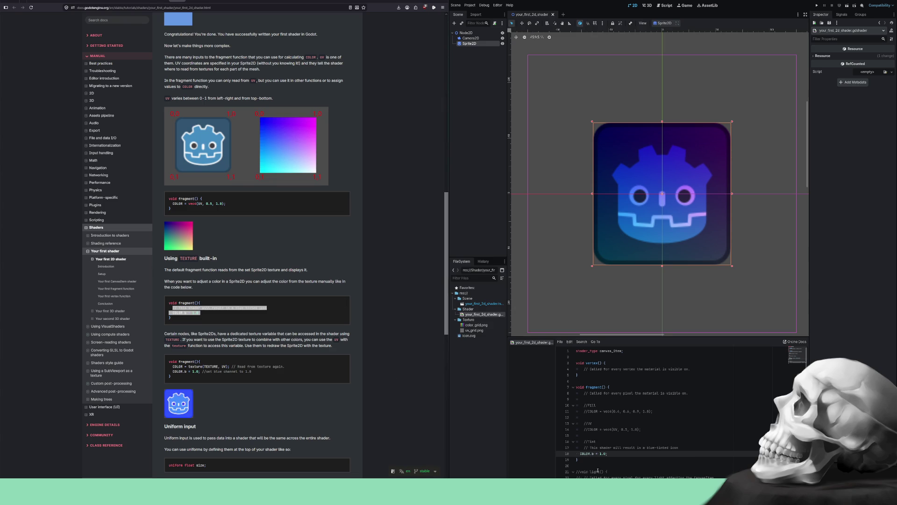
- Indent and finish the line as COLOR.b = 1.0;, then comment it out
{"action": "key", "text": "Home"}
{"action": "key", "text": "Tab"}
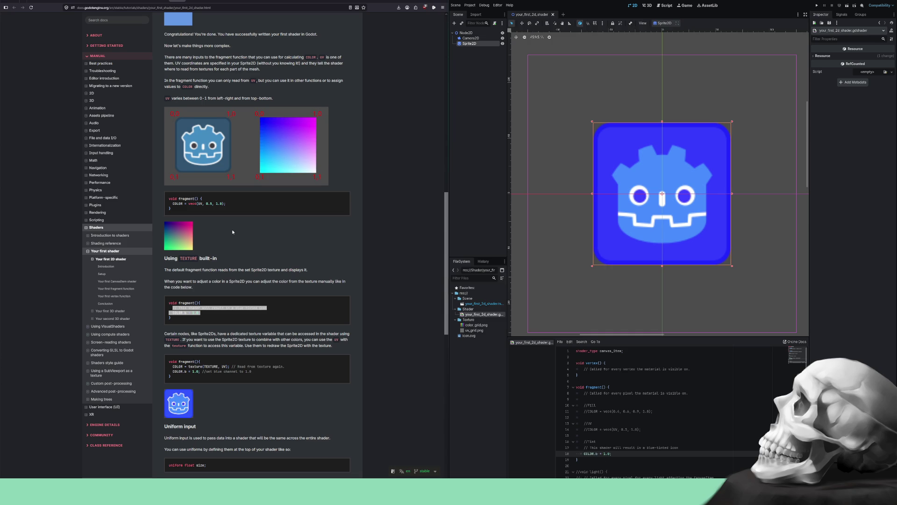
{"action": "scroll", "coordinate": [232, 232], "scroll_direction": "up", "scroll_amount": 3}
{"action": "scroll", "coordinate": [232, 232], "scroll_direction": "down", "scroll_amount": 5}
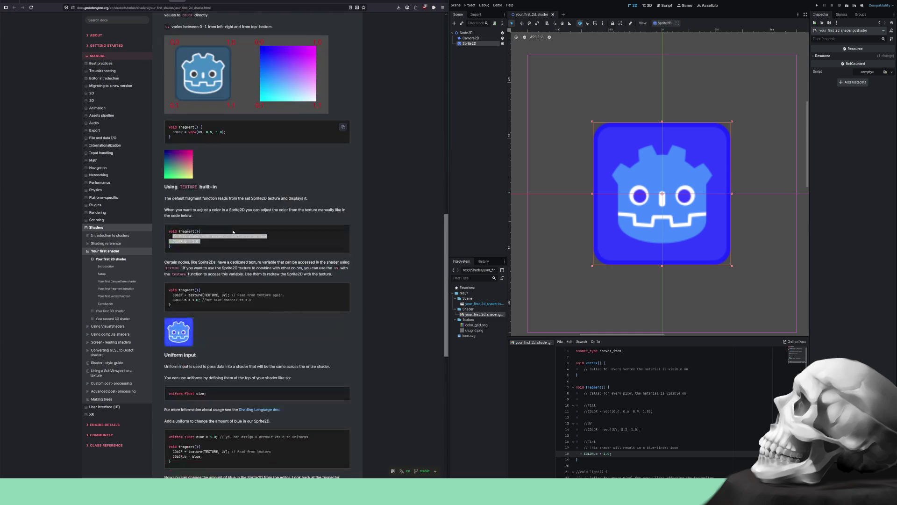
{"action": "left_click", "coordinate": [314, 323]}
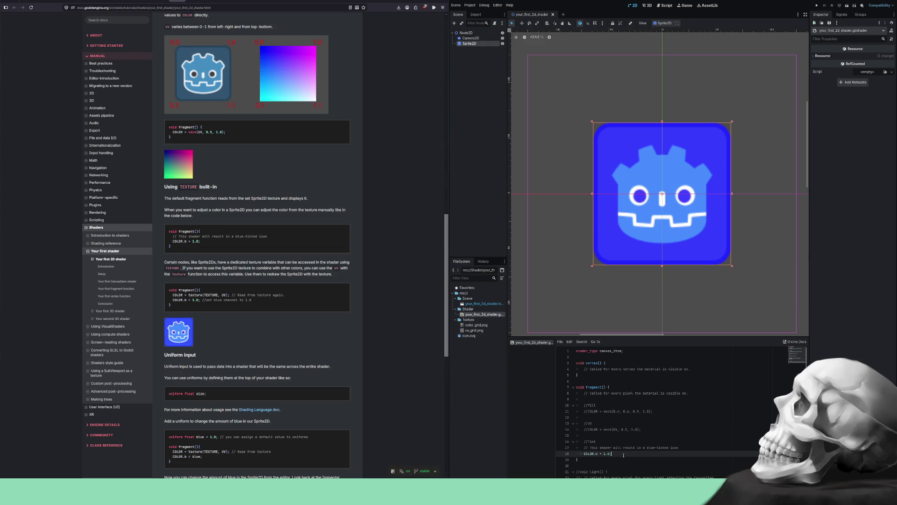
{"action": "type", "text": "0;"}
{"action": "key", "text": "ctrl+k"}
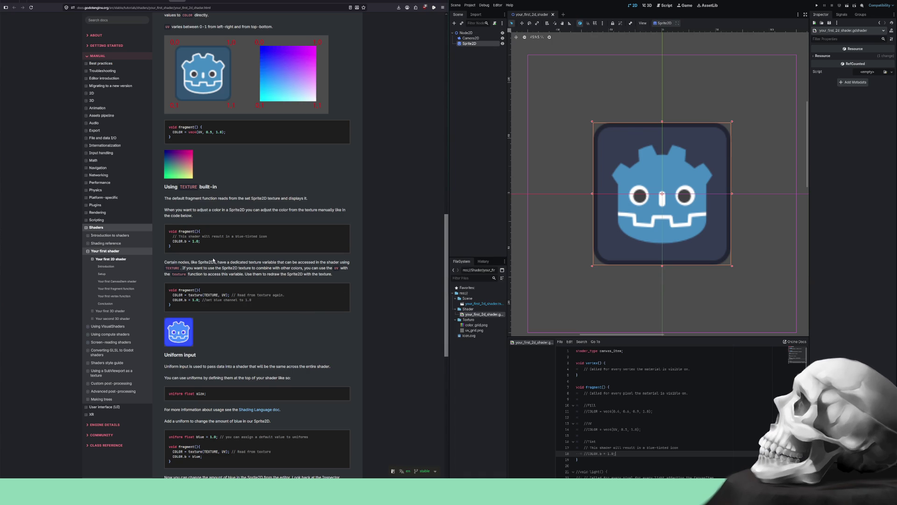
- Paste the docs' COLOR = texture(TEXTURE, UV); and COLOR.b = 1.0; lines into the fragment function, indented
{"action": "scroll", "coordinate": [214, 260], "scroll_direction": "down", "scroll_amount": 2}
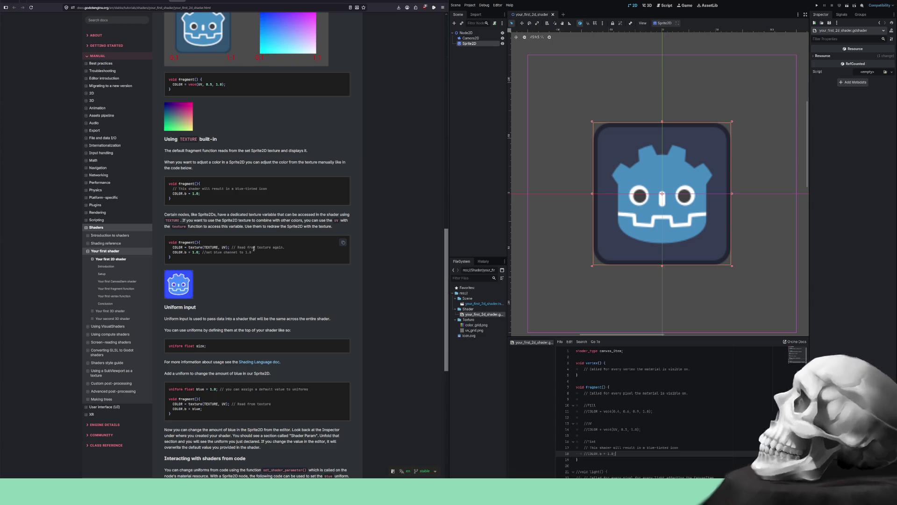
{"action": "left_click_drag", "start_coordinate": [252, 252], "coordinate": [162, 251]}
{"action": "key", "text": "ctrl+c"}
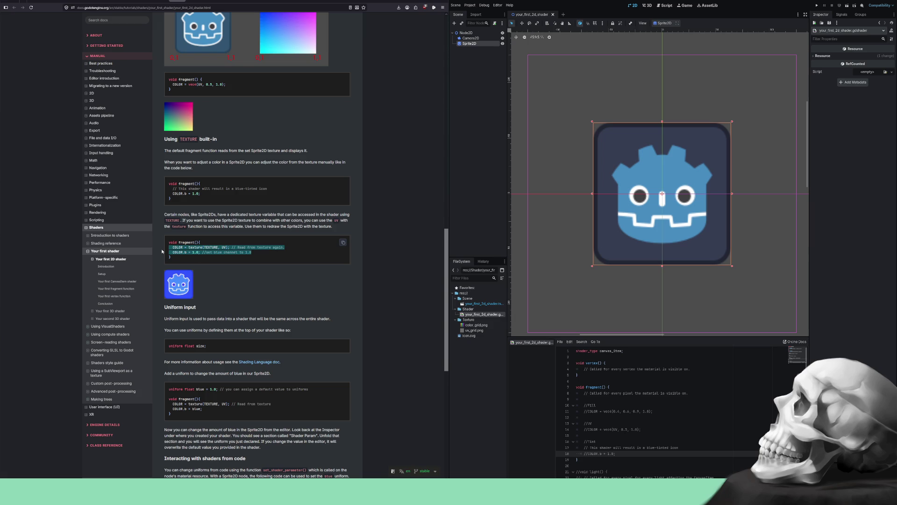
{"action": "scroll", "coordinate": [654, 412], "scroll_direction": "down", "scroll_amount": 5}
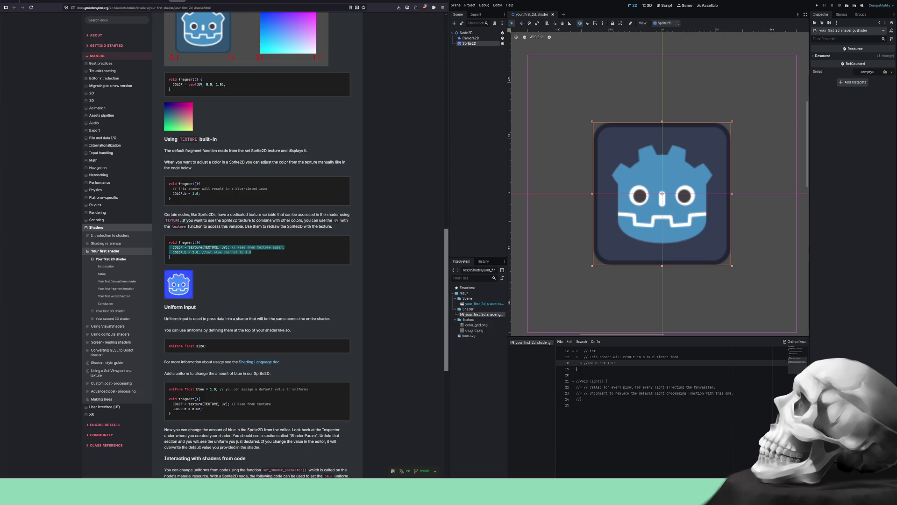
{"action": "left_click", "coordinate": [622, 363]}
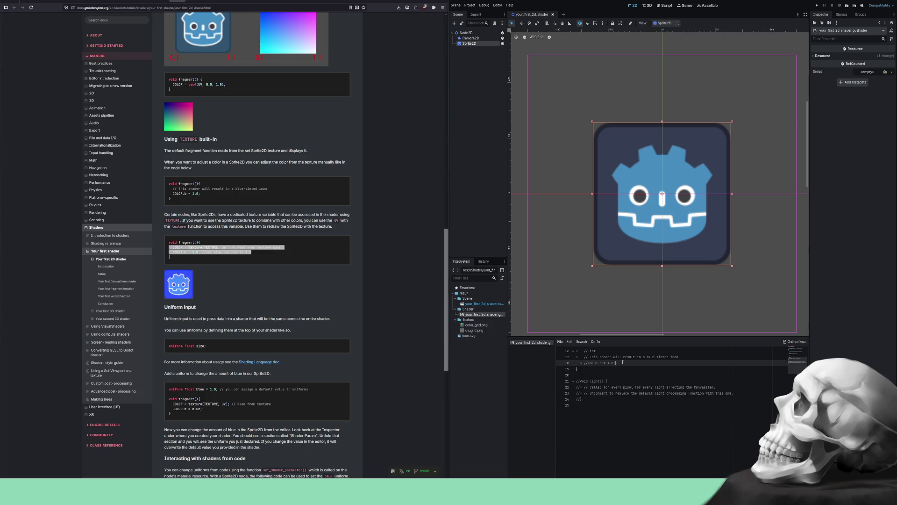
{"action": "key", "text": "Return"}
{"action": "key", "text": "Return"}
{"action": "key", "text": "ctrl+v"}
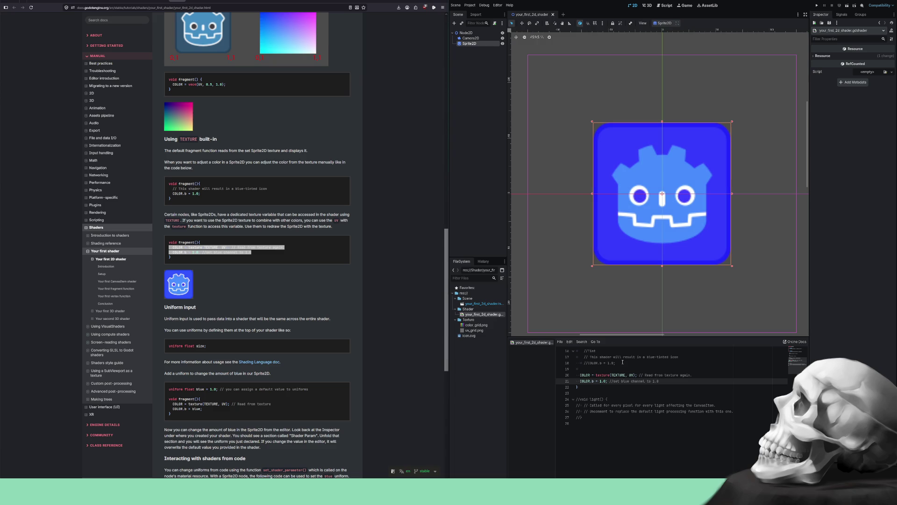
{"action": "key", "text": "BackSpace"}
{"action": "key", "text": "BackSpace"}
{"action": "key", "text": "BackSpace"}
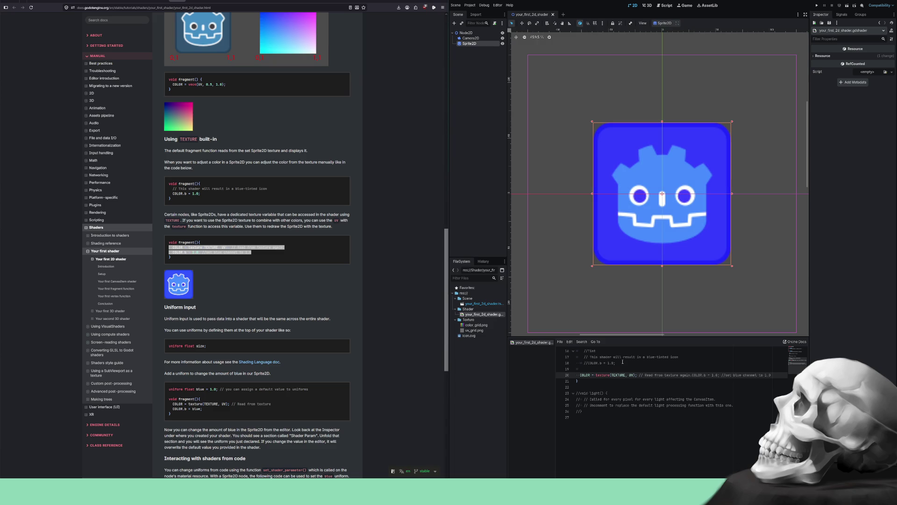
{"action": "key", "text": "Return"}
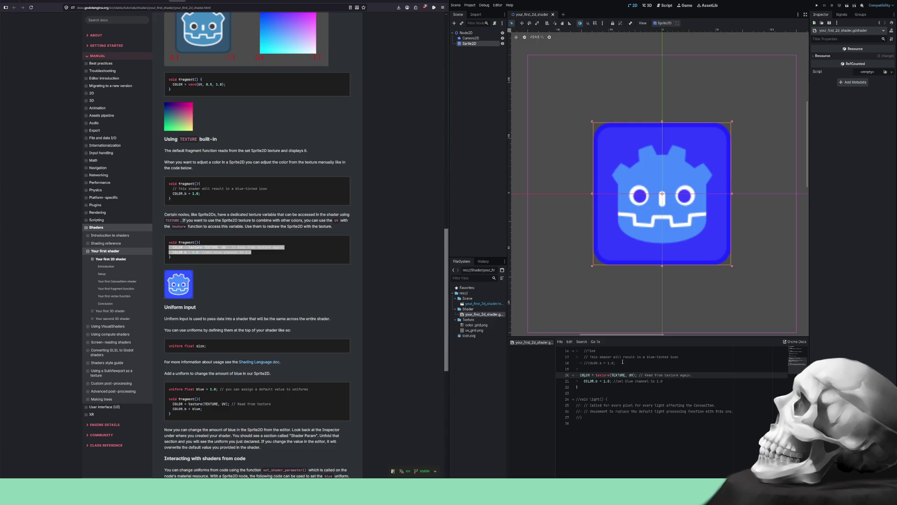
{"action": "key", "text": "Tab"}
- Add a //Texture comment line above the texture code
{"action": "key", "text": "Up"}
{"action": "key", "text": "Return"}
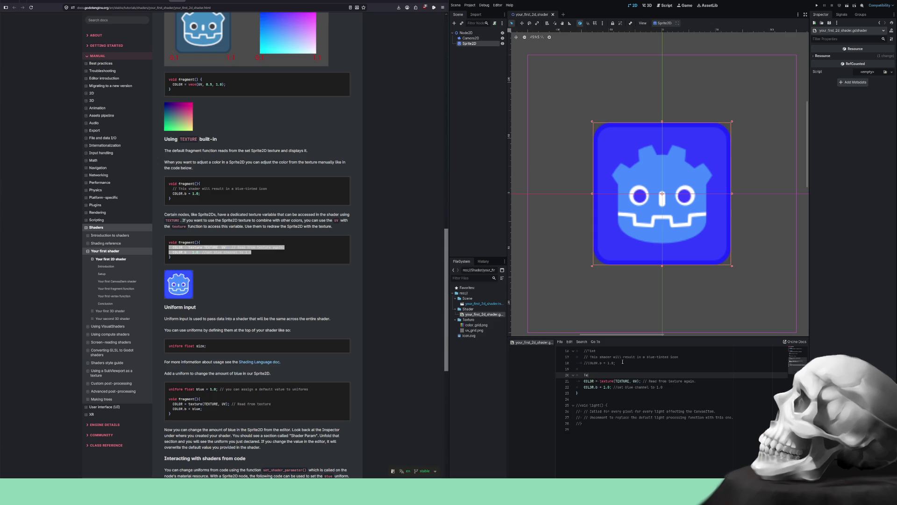
{"action": "type", "text": "Texture"}
{"action": "key", "text": "ctrl+k"}
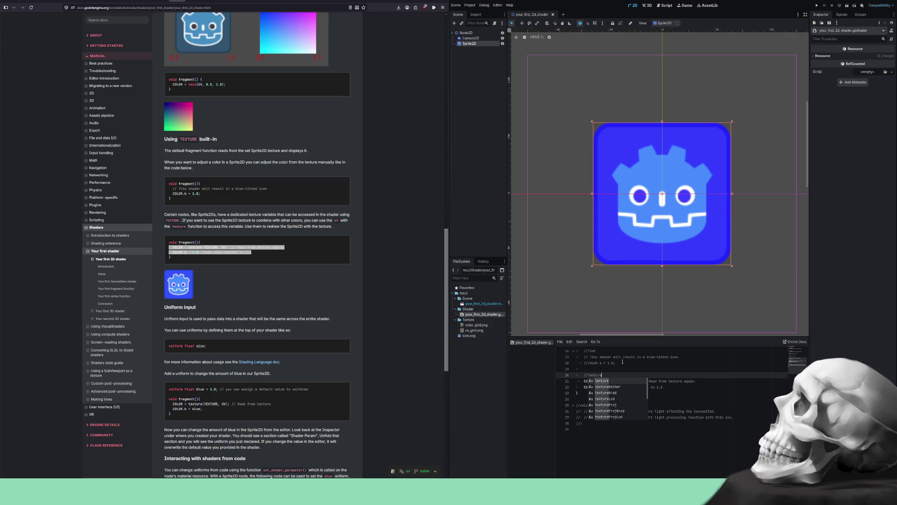
{"action": "key", "text": "Escape"}
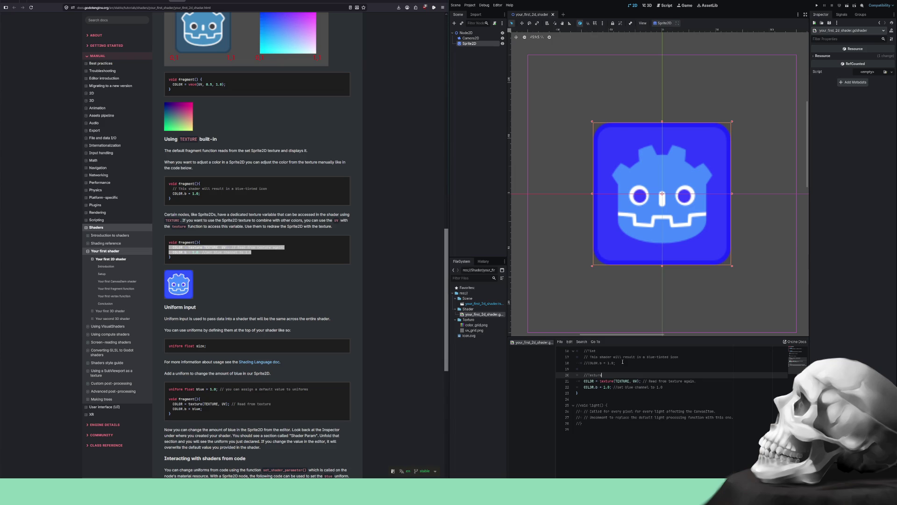
{"action": "left_click", "coordinate": [264, 267]}
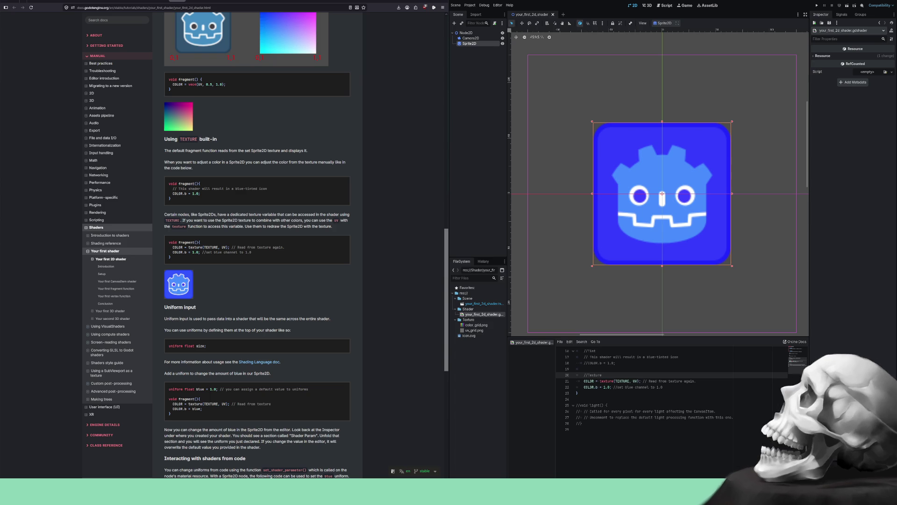
{"action": "scroll", "coordinate": [668, 398], "scroll_direction": "up", "scroll_amount": 1}
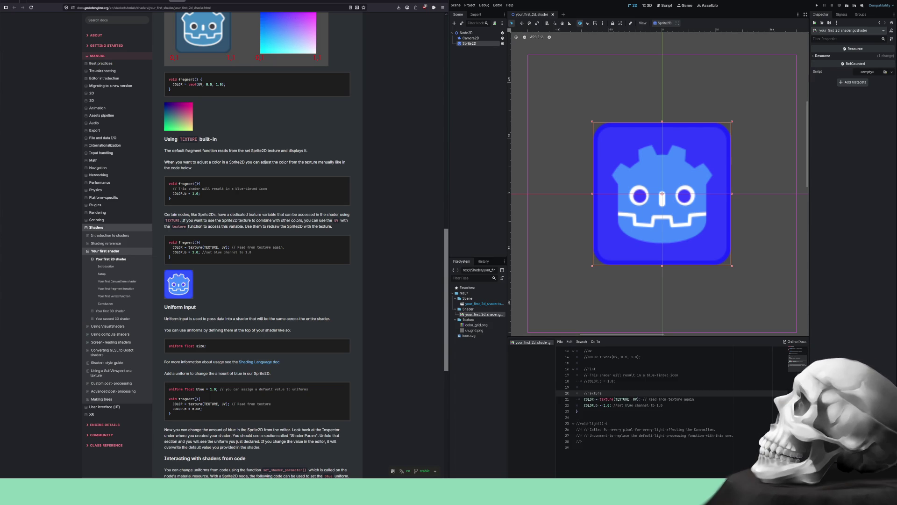
- Make the shader code panel taller and pan the canvas to recentre the sprite
{"action": "scroll", "coordinate": [668, 397], "scroll_direction": "up", "scroll_amount": 3}
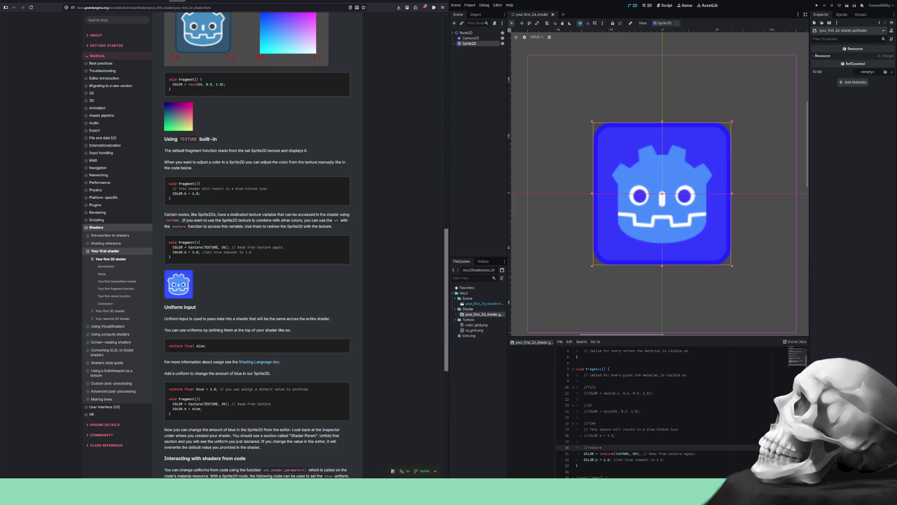
{"action": "left_click_drag", "start_coordinate": [662, 336], "coordinate": [662, 236]}
{"action": "left_click_drag", "start_coordinate": [674, 140], "coordinate": [685, 73]}
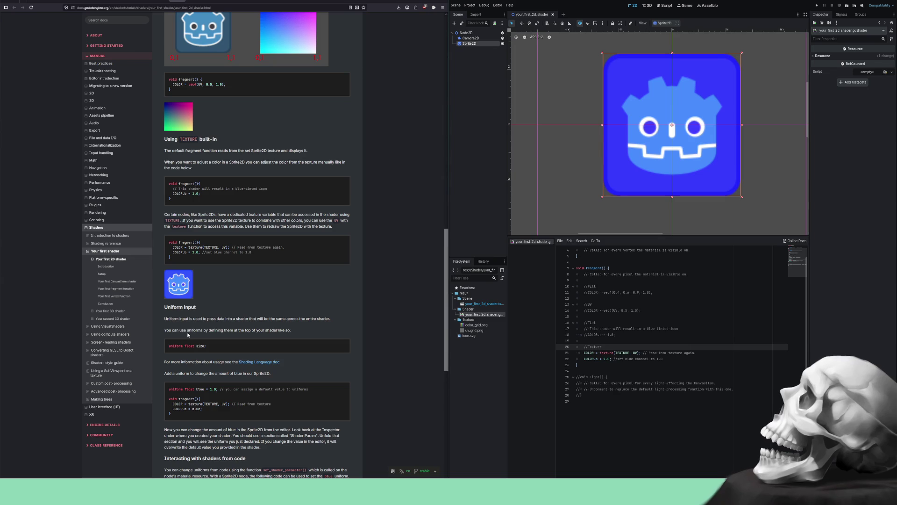
- Scroll the docs and copy the uniform float size line
{"action": "scroll", "coordinate": [240, 294], "scroll_direction": "down", "scroll_amount": 1}
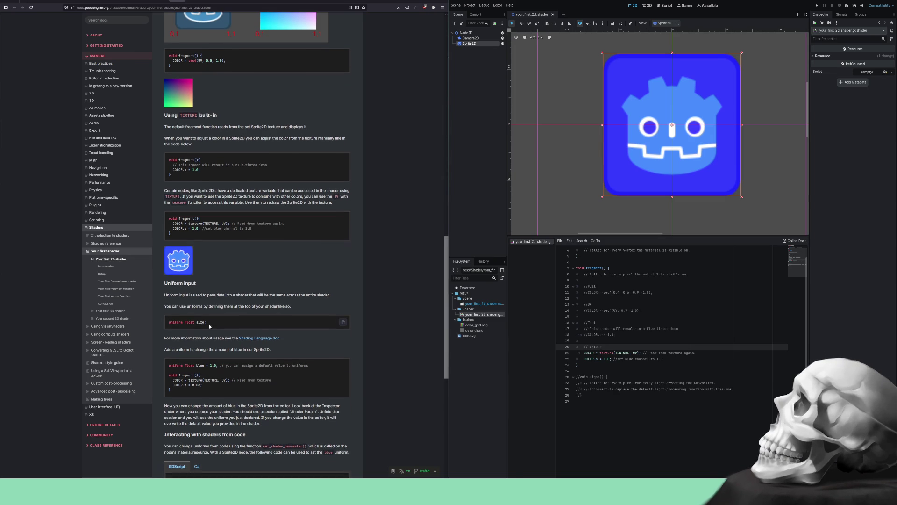
{"action": "scroll", "coordinate": [241, 294], "scroll_direction": "down", "scroll_amount": 1}
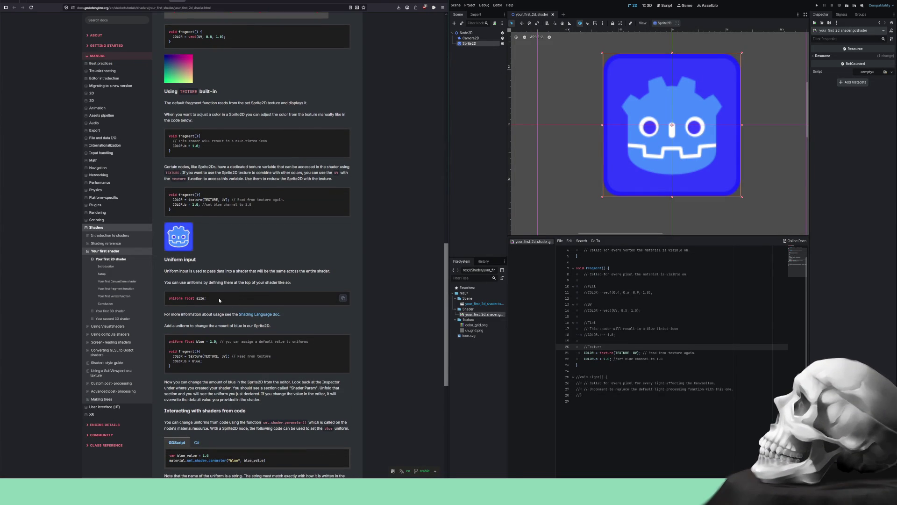
{"action": "left_click_drag", "start_coordinate": [208, 298], "coordinate": [174, 297]}
- Paste uniform float size; on a new line below shader_type
{"action": "scroll", "coordinate": [654, 327], "scroll_direction": "up", "scroll_amount": 1}
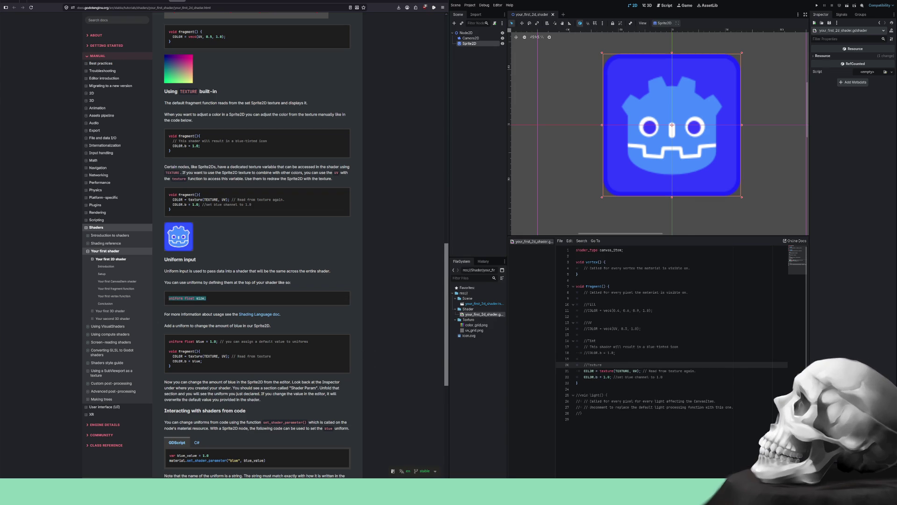
{"action": "left_click", "coordinate": [598, 257]}
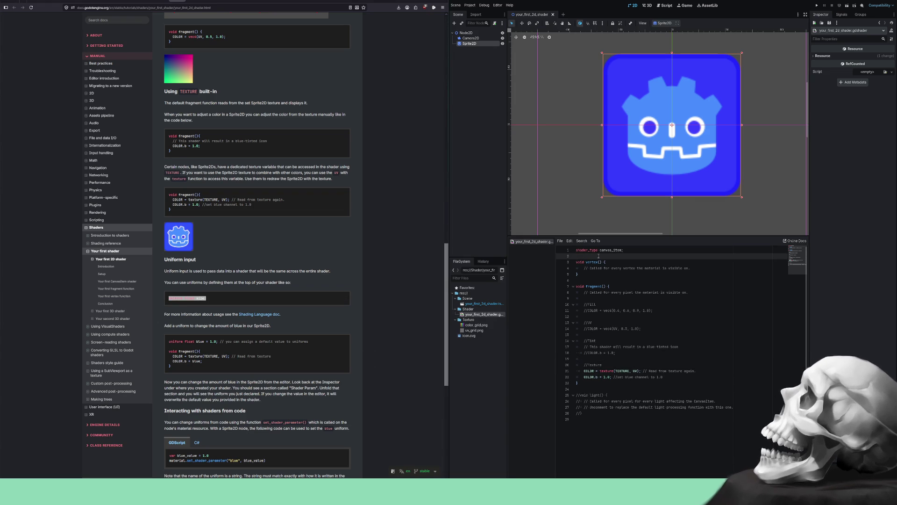
{"action": "key", "text": "Return"}
{"action": "type", "text": "uniform float size;"}
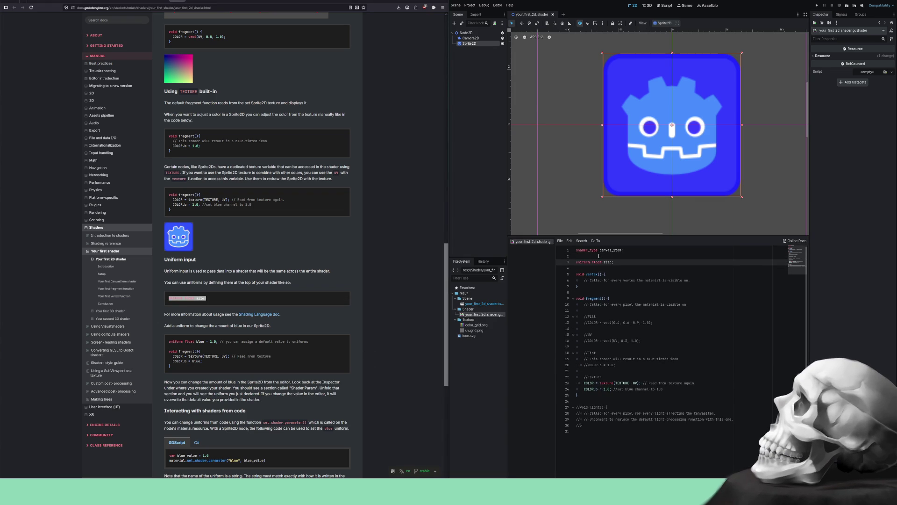
{"action": "left_click", "coordinate": [232, 288]}
- Comment out the texture-read and blue-channel lines and add blank lines for new code
{"action": "left_click_drag", "start_coordinate": [663, 389], "coordinate": [641, 383]}
{"action": "key", "text": "ctrl+k"}
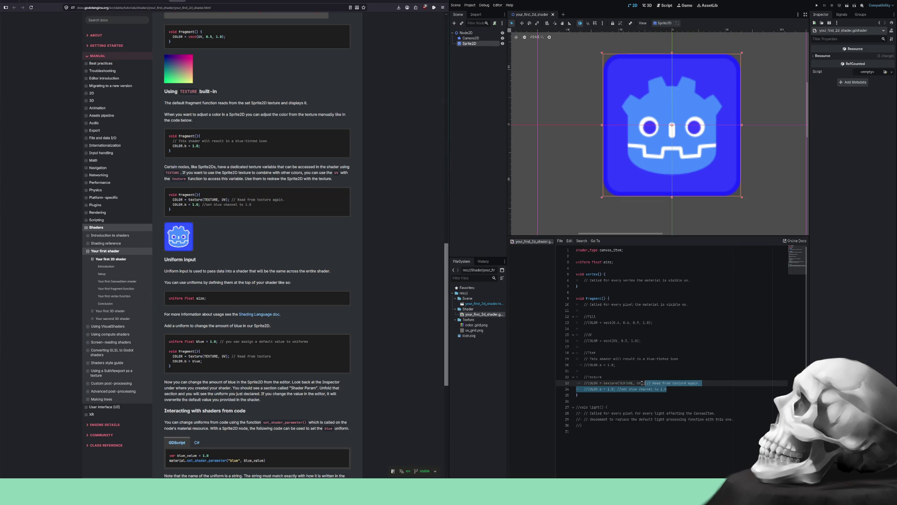
{"action": "key", "text": "Down"}
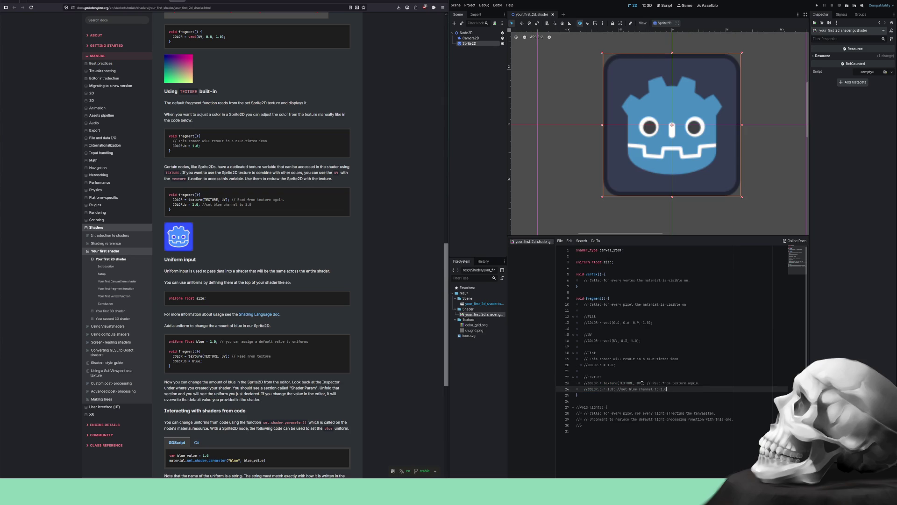
{"action": "key", "text": "Return"}
{"action": "key", "text": "Return"}
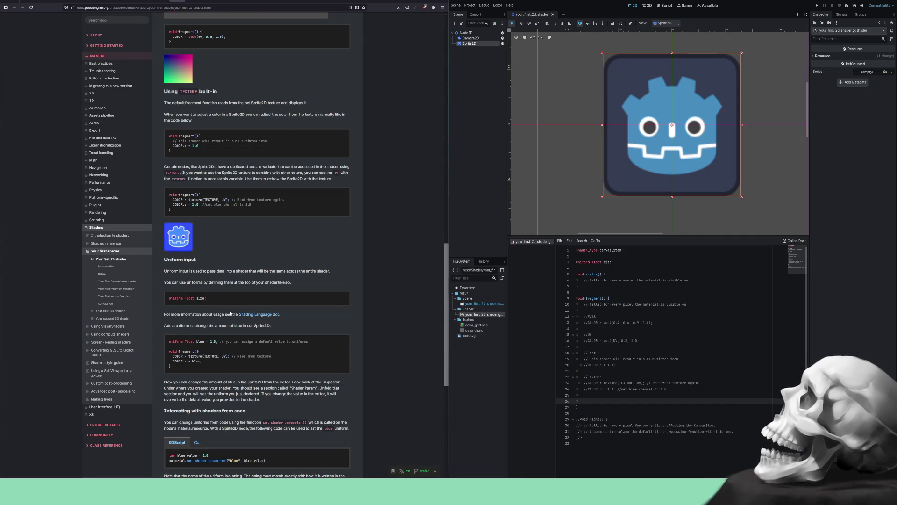
{"action": "right_click", "coordinate": [257, 316]}
- Skim down the Shading language reference, then return to Your first 2D shader at Uniform input
{"action": "key", "text": "Escape"}
{"action": "left_click", "coordinate": [195, 2]}
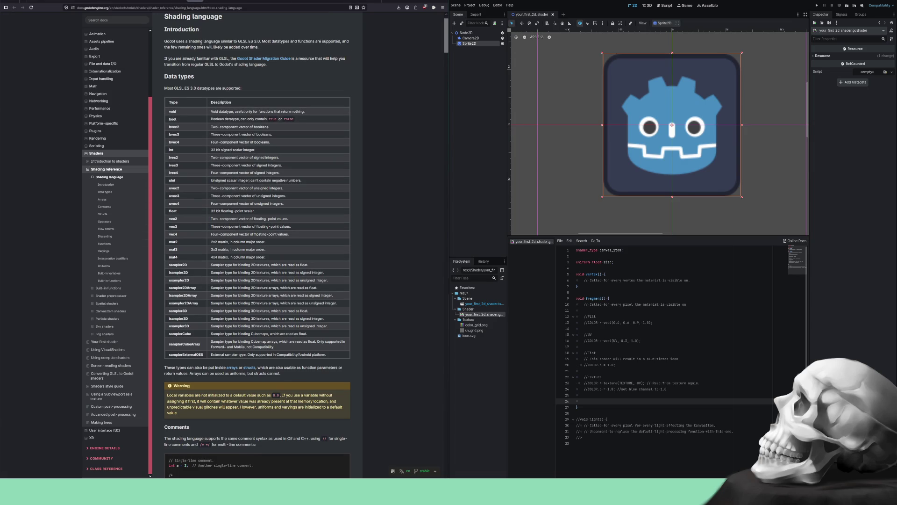
{"action": "scroll", "coordinate": [201, 43], "scroll_direction": "down", "scroll_amount": 3}
{"action": "scroll", "coordinate": [201, 45], "scroll_direction": "down", "scroll_amount": 20}
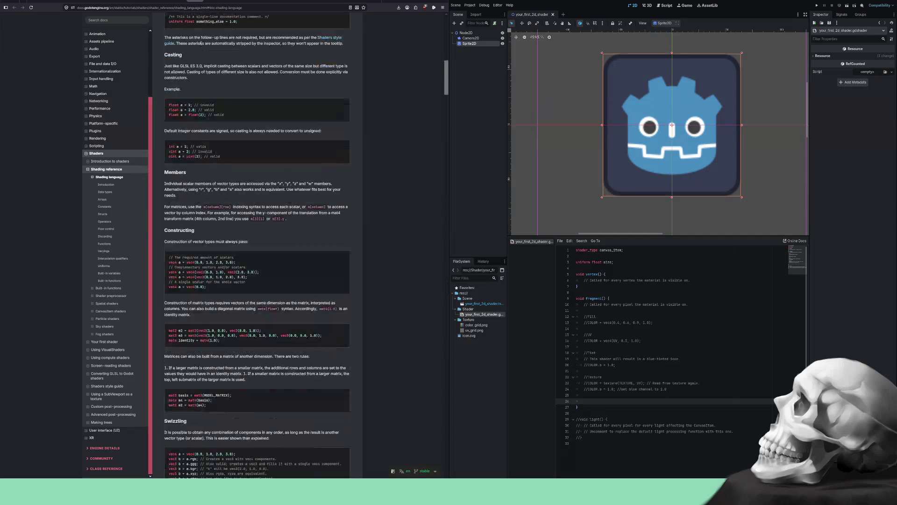
{"action": "scroll", "coordinate": [201, 44], "scroll_direction": "down", "scroll_amount": 8}
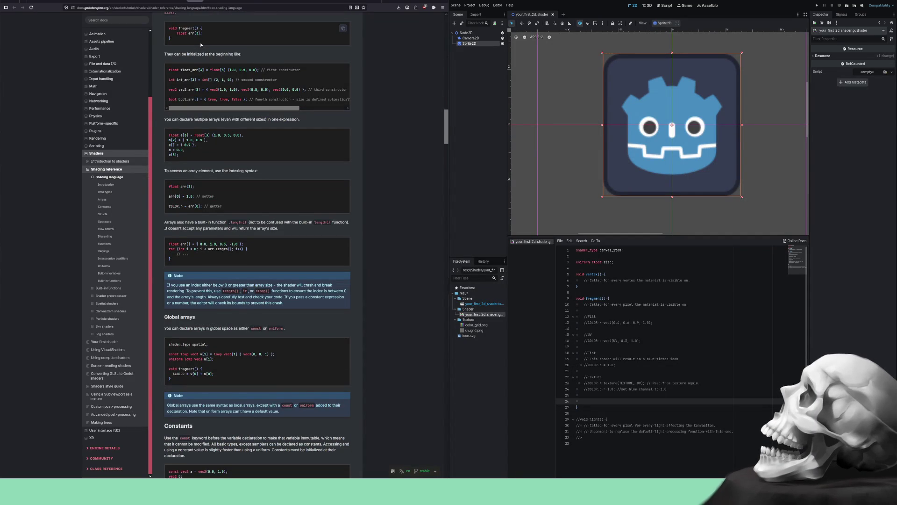
{"action": "scroll", "coordinate": [201, 45], "scroll_direction": "down", "scroll_amount": 5}
{"action": "scroll", "coordinate": [201, 45], "scroll_direction": "down", "scroll_amount": 12}
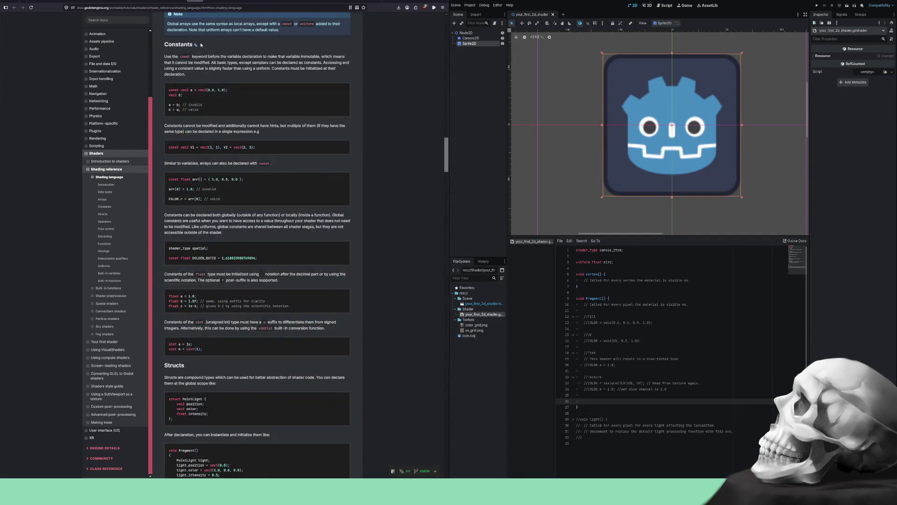
{"action": "scroll", "coordinate": [201, 44], "scroll_direction": "down", "scroll_amount": 3}
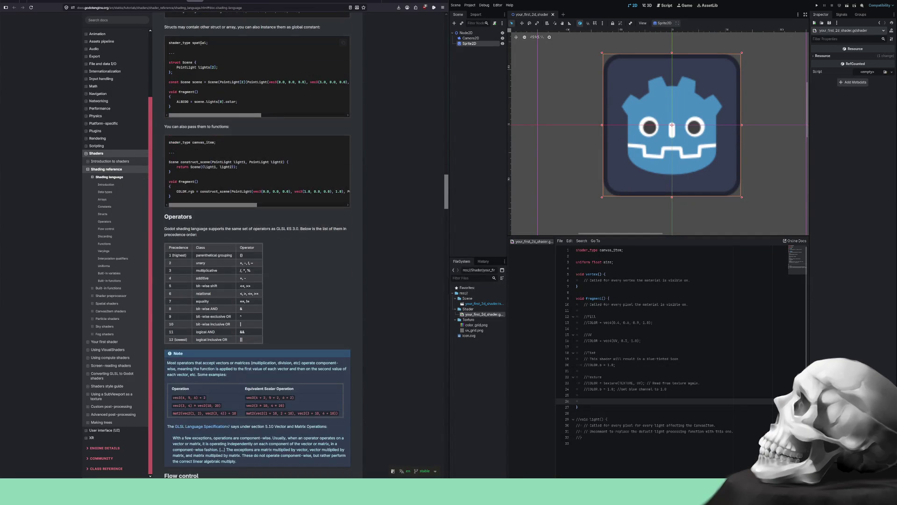
{"action": "scroll", "coordinate": [201, 43], "scroll_direction": "down", "scroll_amount": 14}
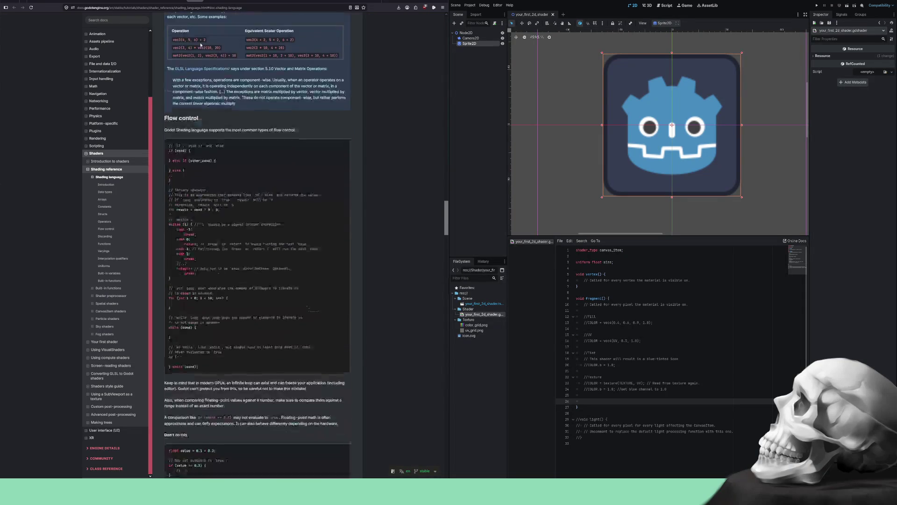
{"action": "scroll", "coordinate": [201, 44], "scroll_direction": "down", "scroll_amount": 7}
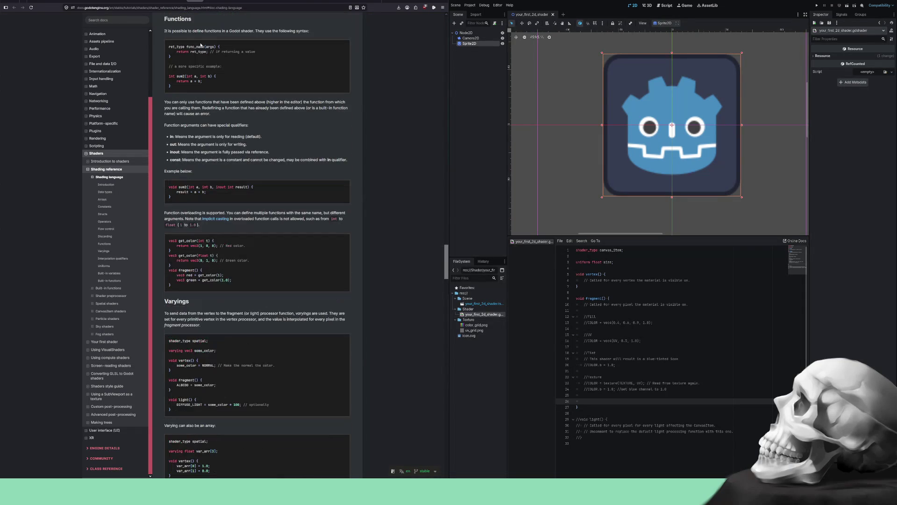
{"action": "scroll", "coordinate": [201, 45], "scroll_direction": "down", "scroll_amount": 2}
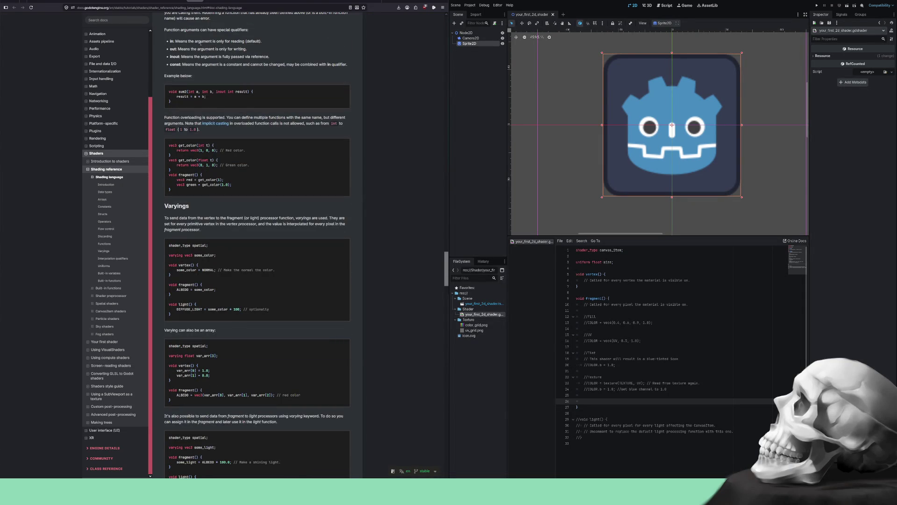
{"action": "scroll", "coordinate": [201, 43], "scroll_direction": "down", "scroll_amount": 16}
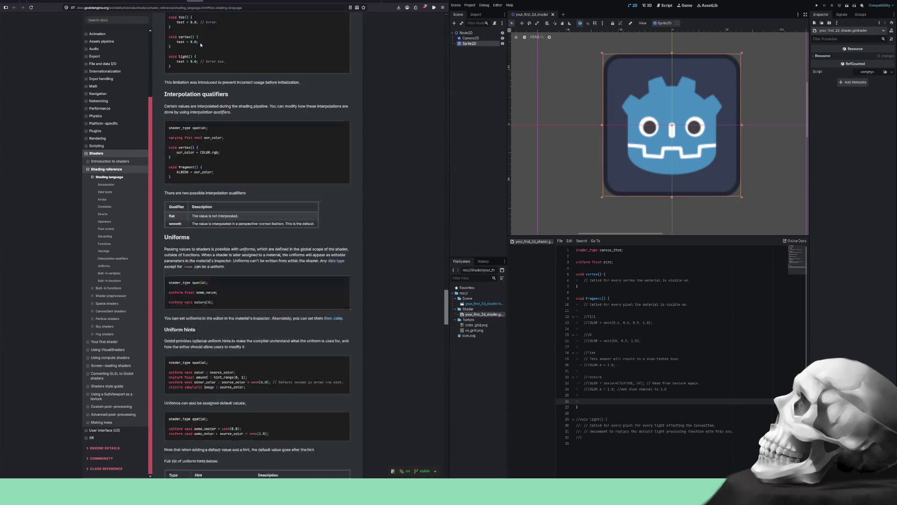
{"action": "scroll", "coordinate": [201, 43], "scroll_direction": "down", "scroll_amount": 4}
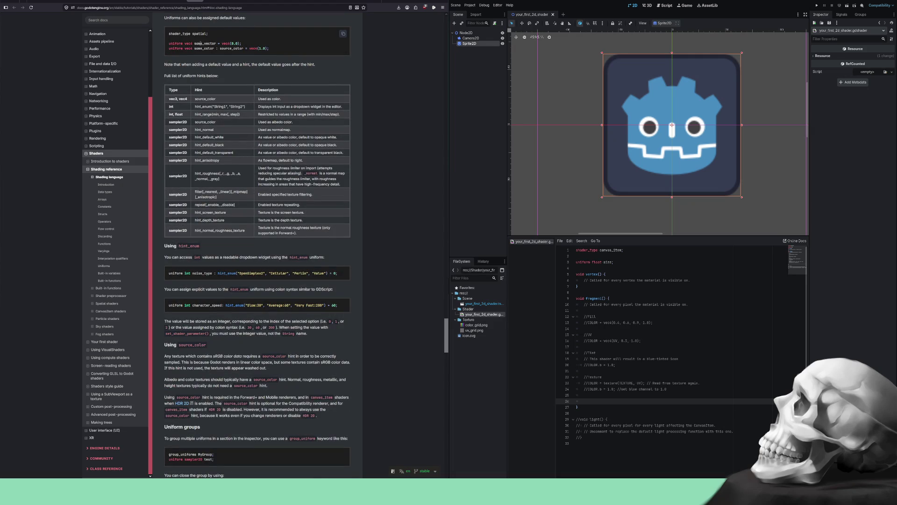
{"action": "scroll", "coordinate": [201, 44], "scroll_direction": "down", "scroll_amount": 10}
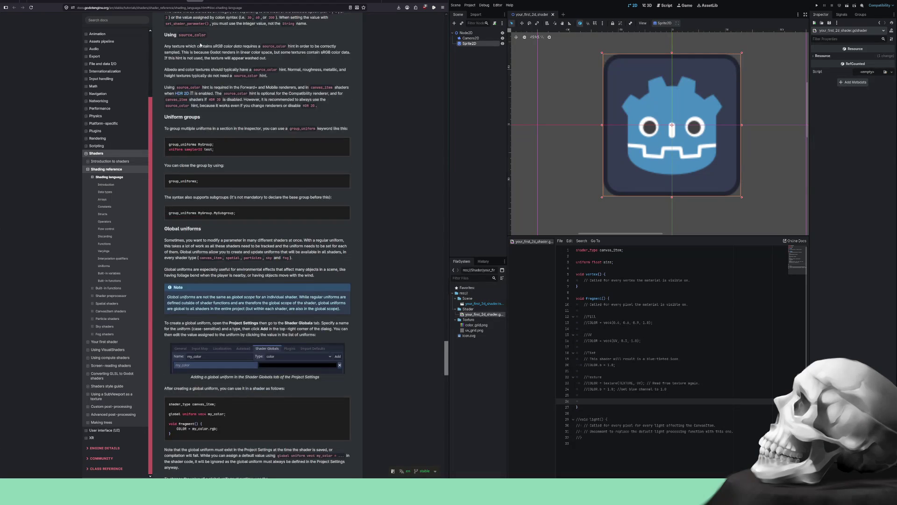
{"action": "scroll", "coordinate": [201, 45], "scroll_direction": "down", "scroll_amount": 10}
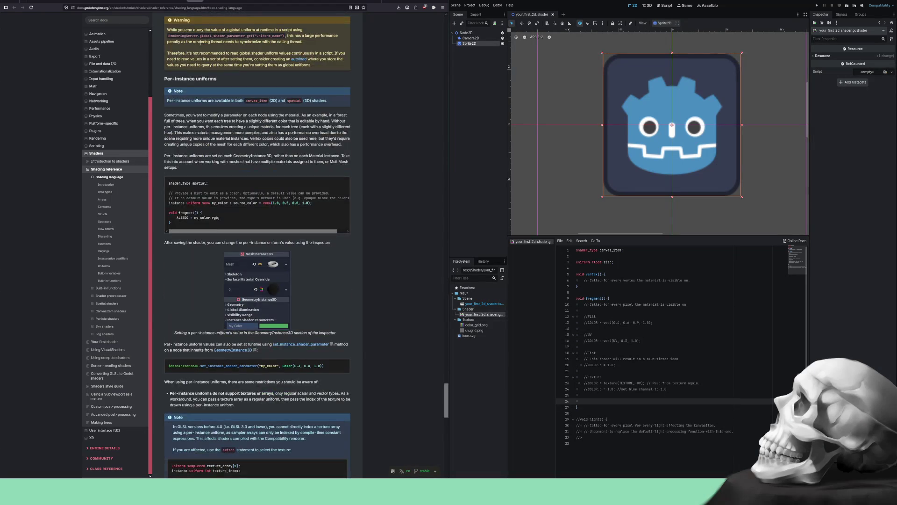
{"action": "scroll", "coordinate": [201, 42], "scroll_direction": "down", "scroll_amount": 20}
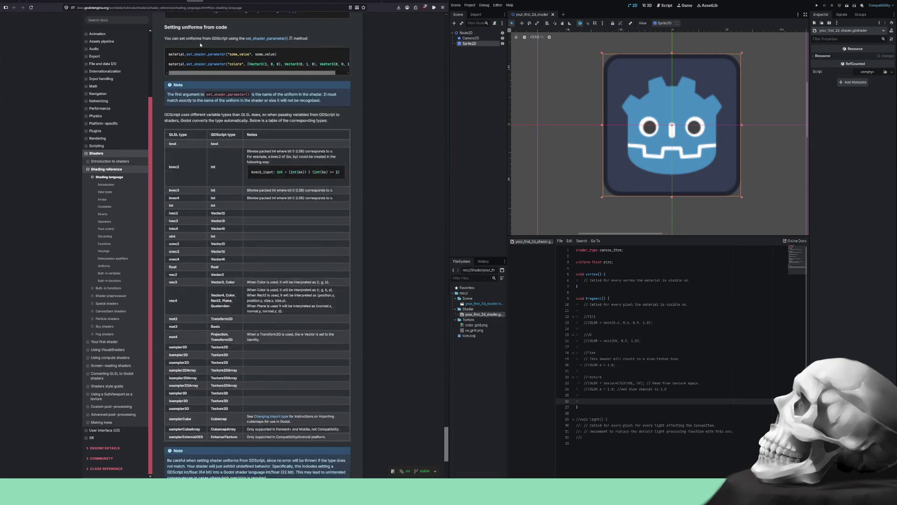
{"action": "scroll", "coordinate": [201, 45], "scroll_direction": "down", "scroll_amount": 3}
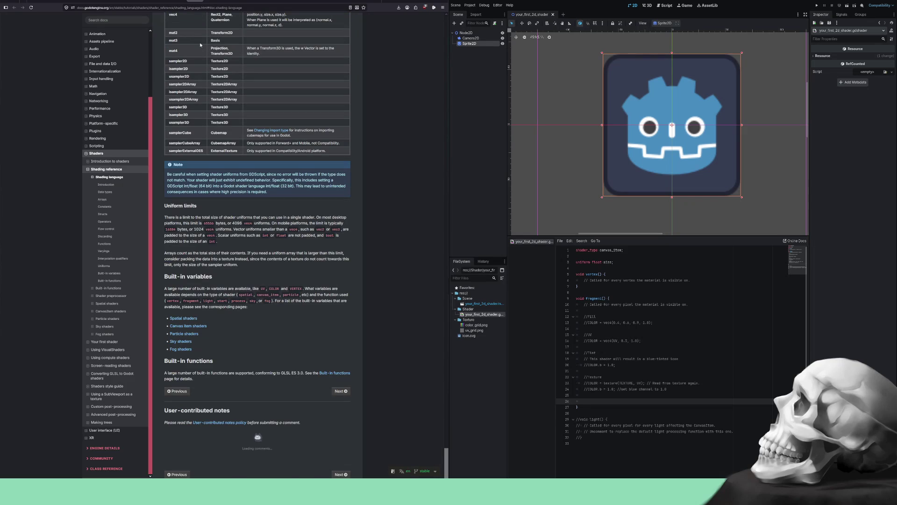
{"action": "scroll", "coordinate": [201, 45], "scroll_direction": "down", "scroll_amount": 4}
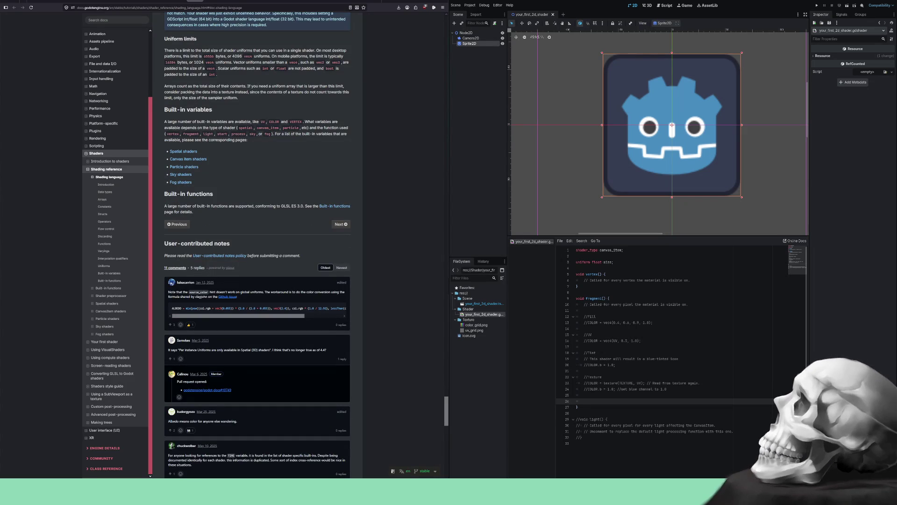
{"action": "left_click", "coordinate": [201, 2]}
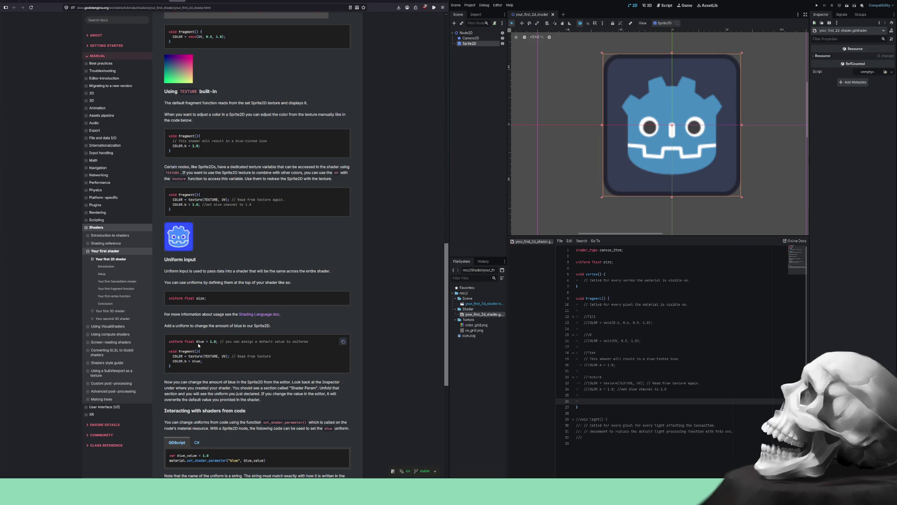
- Replace the size uniform on line 3 with the docs' uniform float blue = 1.0 declaration
{"action": "left_click_drag", "start_coordinate": [313, 344], "coordinate": [166, 345]}
{"action": "key", "text": "ctrl+c"}
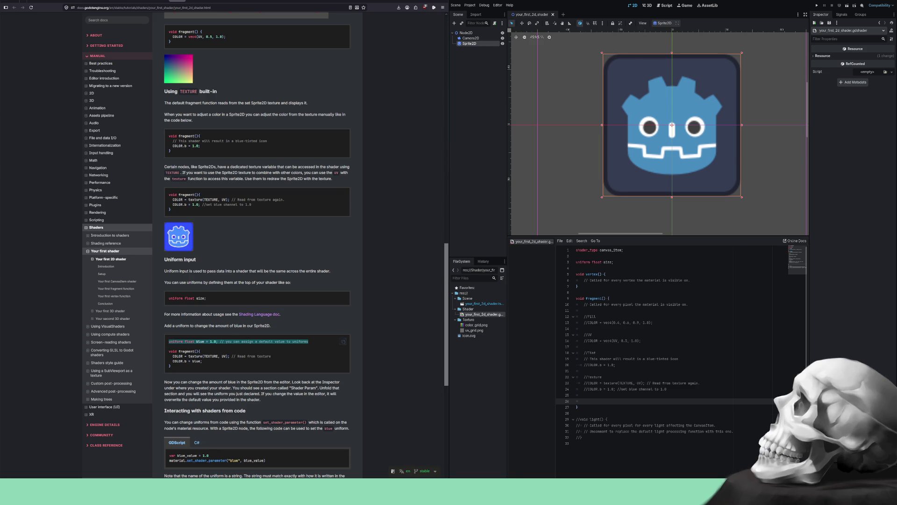
{"action": "left_click_drag", "start_coordinate": [593, 263], "coordinate": [575, 262]}
{"action": "key", "text": "ctrl+v"}
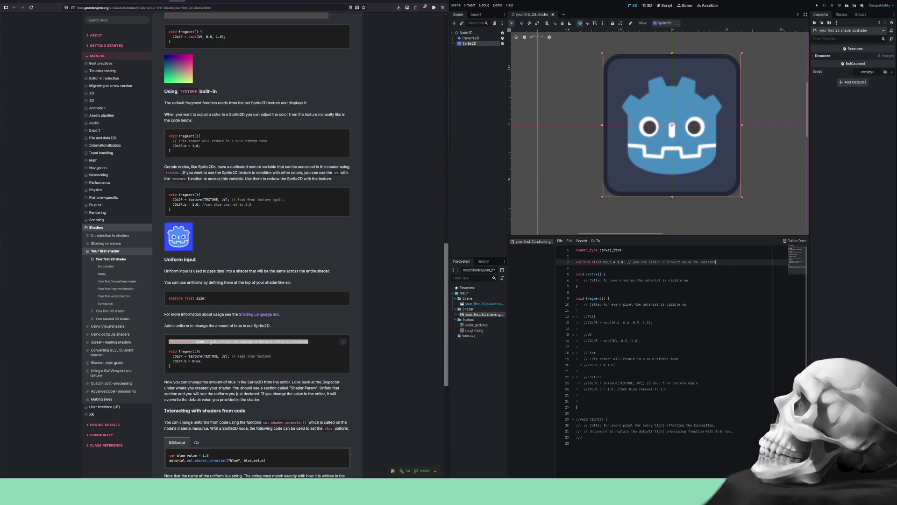
- Paste the texture-read and COLOR.b = blue lines into the empty line in fragment
{"action": "left_click_drag", "start_coordinate": [205, 363], "coordinate": [159, 358]}
{"action": "key", "text": "ctrl+c"}
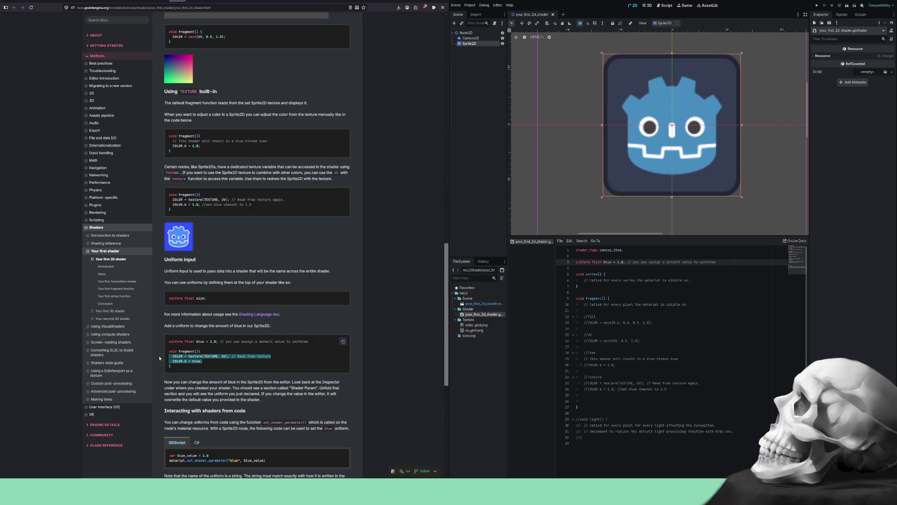
{"action": "left_click_drag", "start_coordinate": [584, 401], "coordinate": [575, 401]}
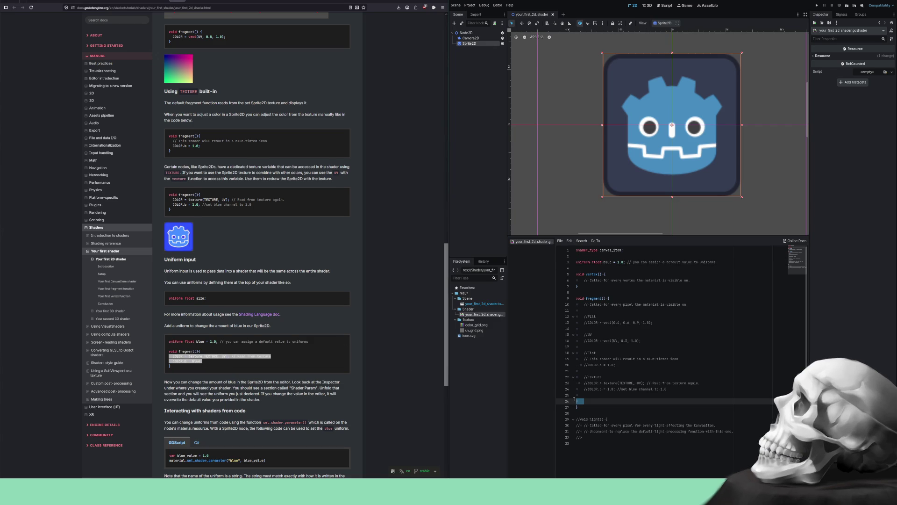
{"action": "key", "text": "ctrl+v"}
- Indent the new fragment lines and add a //Uniforms comment line above them
{"action": "left_click", "coordinate": [585, 401], "text": "shift"}
{"action": "key", "text": "Tab"}
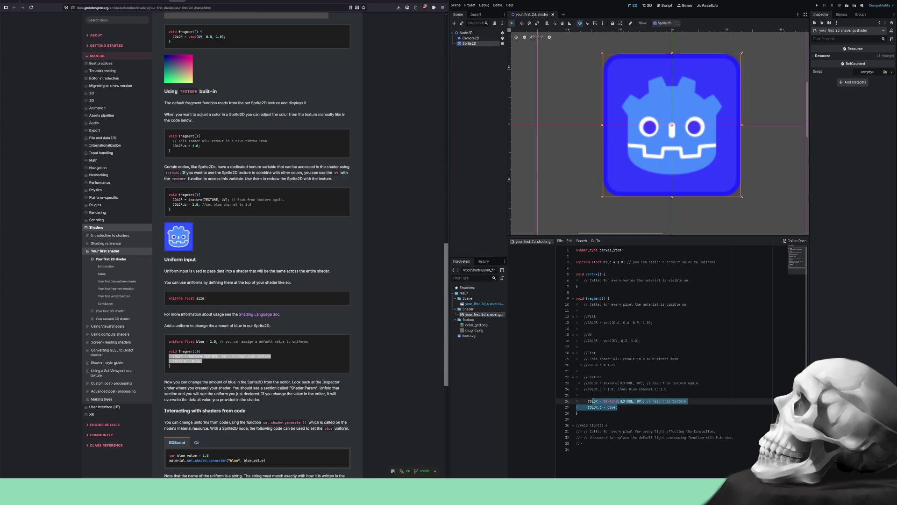
{"action": "left_click", "coordinate": [594, 396]}
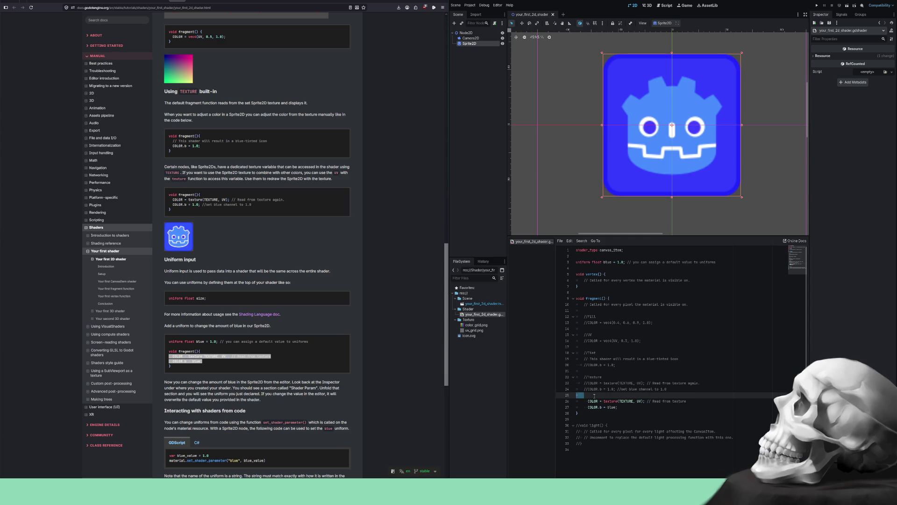
{"action": "key", "text": "Return"}
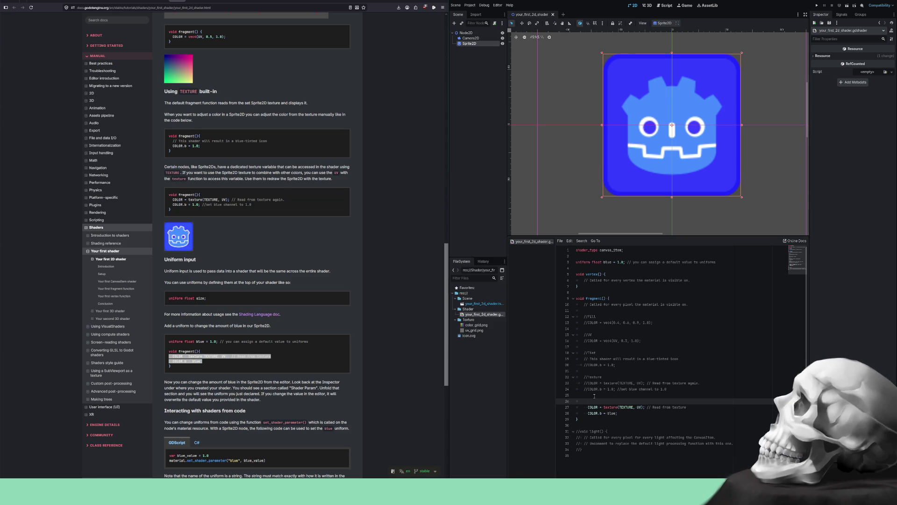
{"action": "type", "text": "//Uniform"}
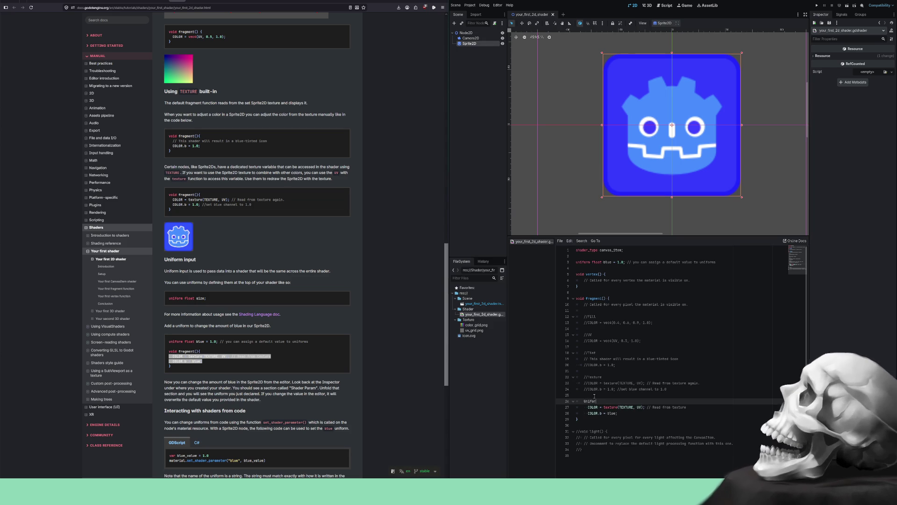
{"action": "type", "text": "s"}
{"action": "key", "text": "ctrl+k"}
{"action": "key", "text": "Down"}
- Fix the indentation of lines 27 and 28 so both align inside fragment
{"action": "key", "text": "shift+Home"}
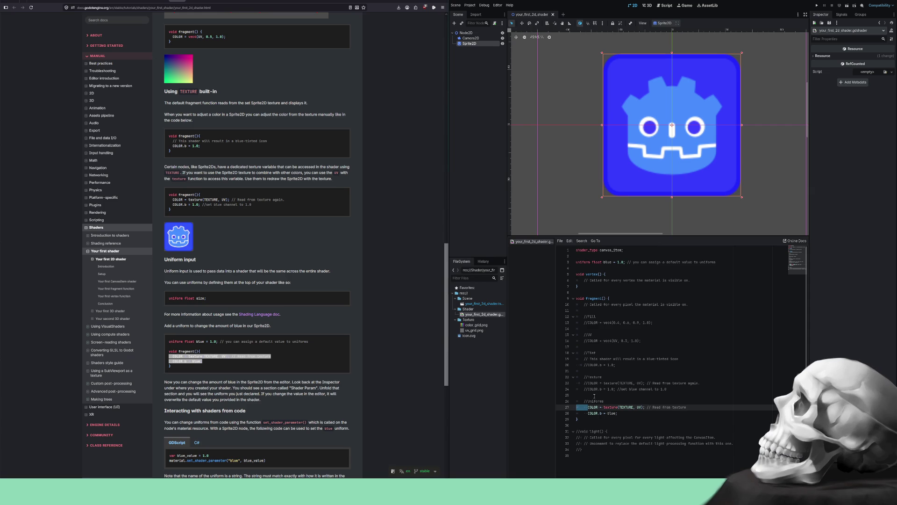
{"action": "key", "text": "BackSpace"}
{"action": "key", "text": "Tab"}
{"action": "key", "text": "Down"}
{"action": "key", "text": "shift+Home"}
{"action": "key", "text": "BackSpace"}
{"action": "key", "text": "Tab"}
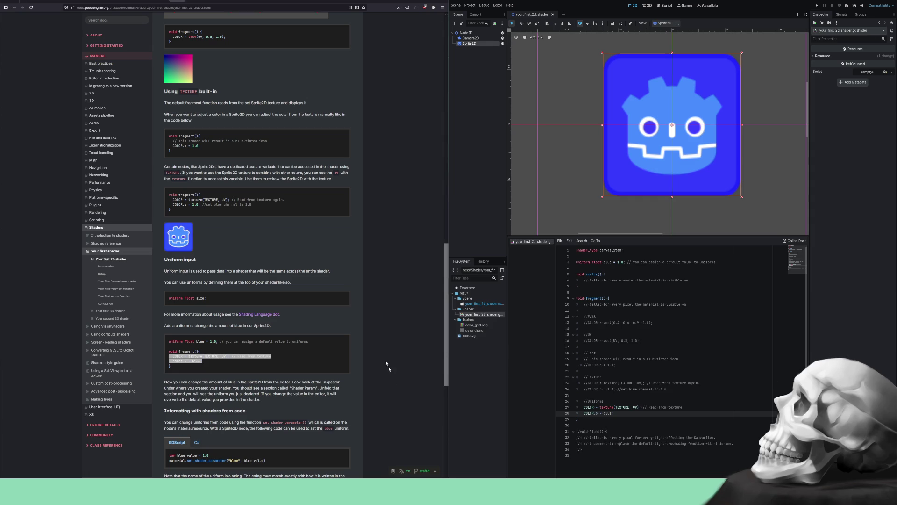
{"action": "left_click", "coordinate": [366, 340]}
- Select Sprite2D in the Scene dock to show its ShaderMaterial in the Inspector
{"action": "scroll", "coordinate": [366, 341], "scroll_direction": "down", "scroll_amount": 3}
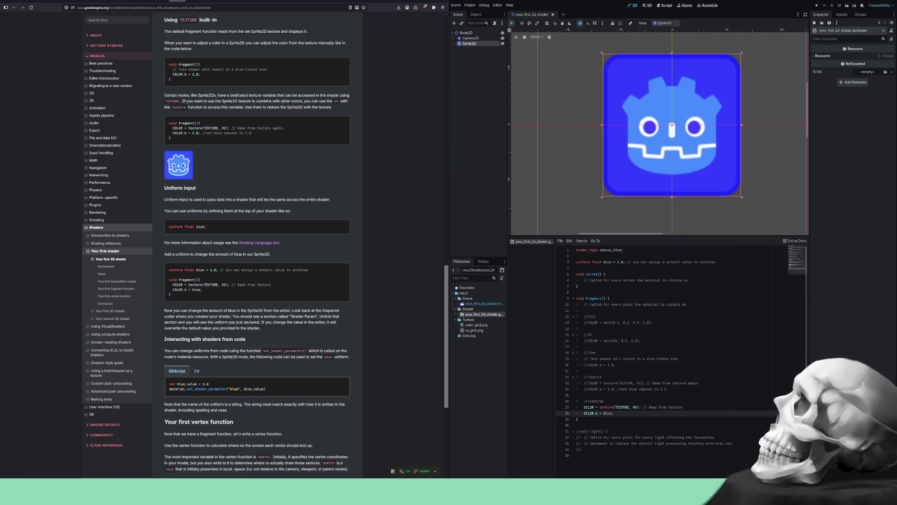
{"action": "left_click", "coordinate": [474, 44]}
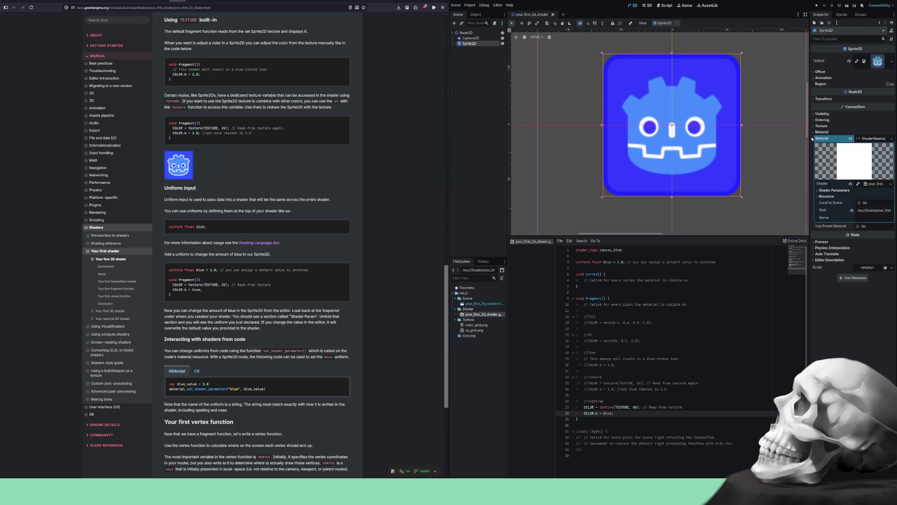
- Expand Shader Parameters to show Blue at 1.0, then read the docs' uniform paragraphs
{"action": "left_click", "coordinate": [819, 191]}
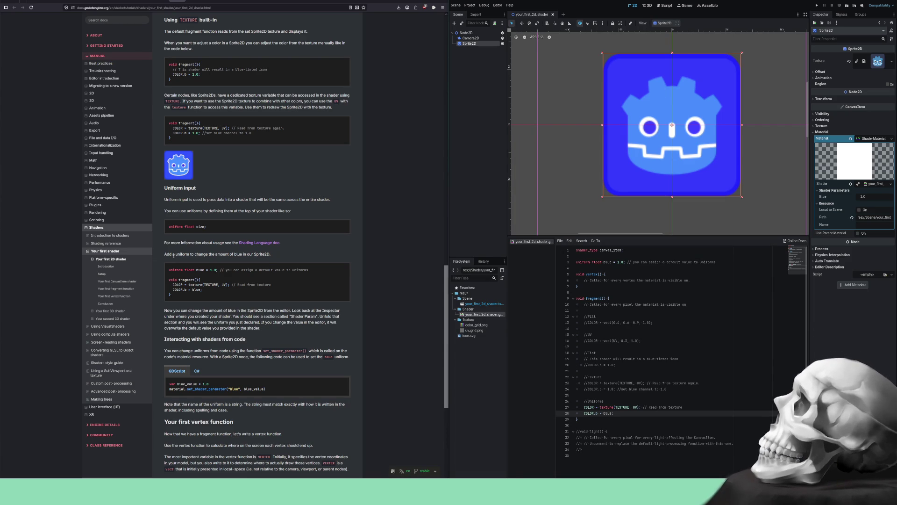
{"action": "mouse_move", "coordinate": [168, 311]}
{"action": "left_mouse_down"}
{"action": "mouse_move", "coordinate": [317, 312]}
{"action": "mouse_move", "coordinate": [194, 317]}
{"action": "mouse_move", "coordinate": [217, 317]}
{"action": "left_mouse_up"}
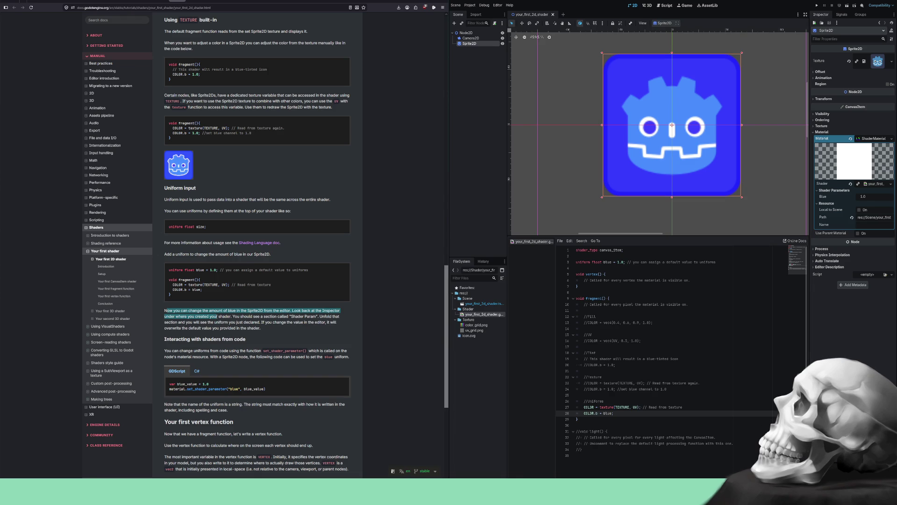
{"action": "mouse_move", "coordinate": [218, 316]}
{"action": "left_mouse_down"}
{"action": "mouse_move", "coordinate": [320, 317]}
{"action": "mouse_move", "coordinate": [182, 323]}
{"action": "mouse_move", "coordinate": [257, 322]}
{"action": "left_mouse_up"}
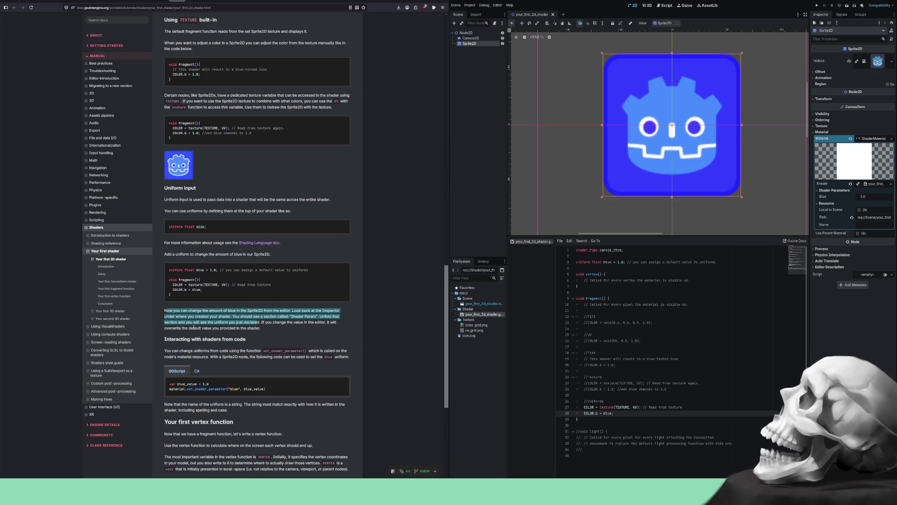
{"action": "scroll", "coordinate": [197, 277], "scroll_direction": "down", "scroll_amount": 3}
{"action": "mouse_move", "coordinate": [169, 279]}
{"action": "left_mouse_down"}
{"action": "mouse_move", "coordinate": [343, 279]}
{"action": "mouse_move", "coordinate": [191, 286]}
{"action": "left_mouse_up"}
{"action": "left_click", "coordinate": [186, 279]}
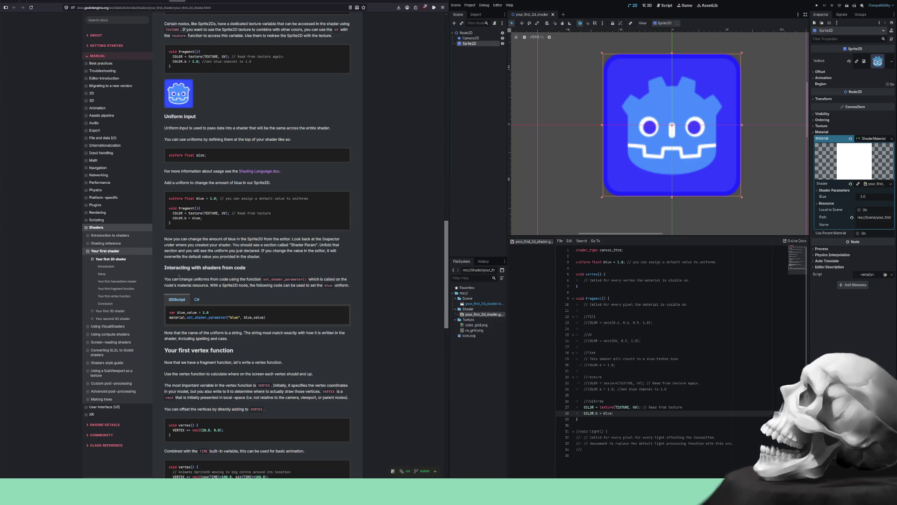
{"action": "mouse_move", "coordinate": [181, 280]}
{"action": "left_mouse_down"}
{"action": "mouse_move", "coordinate": [263, 285]}
{"action": "mouse_move", "coordinate": [218, 283]}
{"action": "left_mouse_up"}
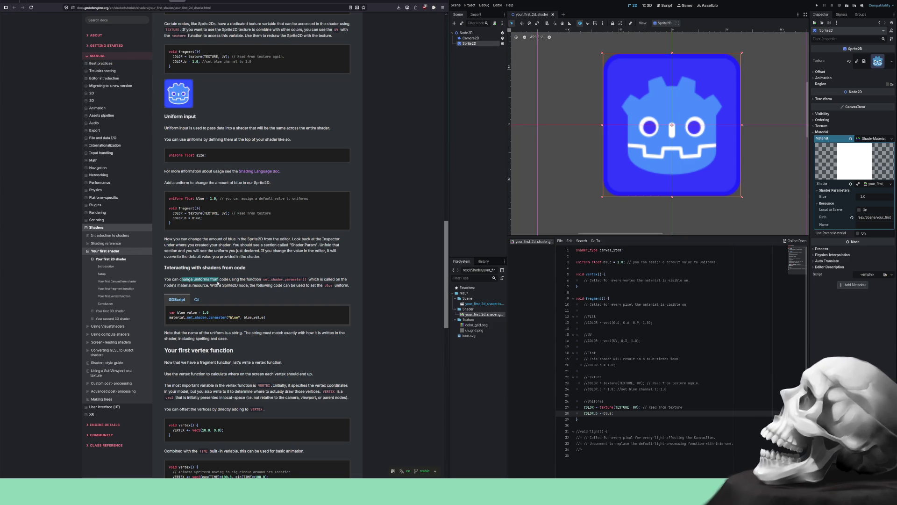
{"action": "mouse_move", "coordinate": [218, 283]}
{"action": "left_mouse_down"}
{"action": "mouse_move", "coordinate": [335, 280]}
{"action": "mouse_move", "coordinate": [178, 285]}
{"action": "mouse_move", "coordinate": [342, 284]}
{"action": "mouse_move", "coordinate": [248, 285]}
{"action": "left_mouse_up"}
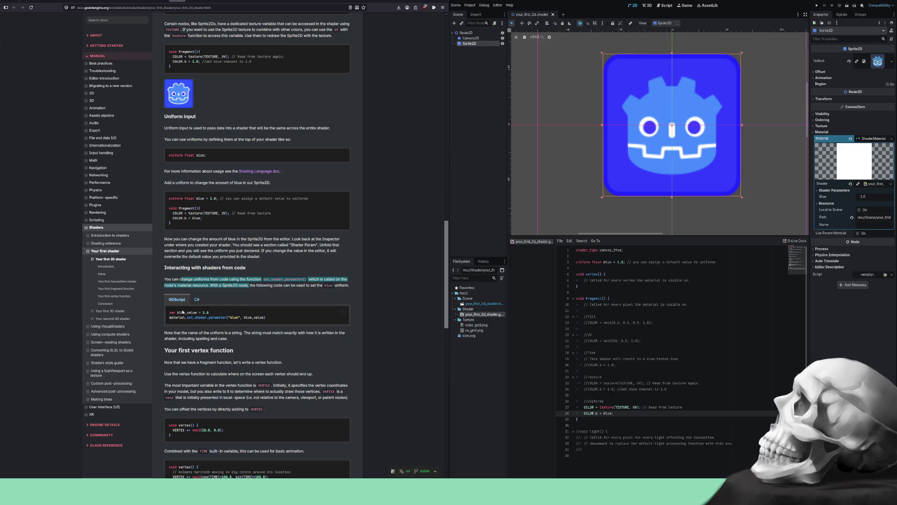
{"action": "mouse_move", "coordinate": [169, 314]}
{"action": "left_mouse_down"}
{"action": "mouse_move", "coordinate": [209, 312]}
{"action": "mouse_move", "coordinate": [179, 318]}
{"action": "left_mouse_up"}
{"action": "left_click", "coordinate": [181, 317]}
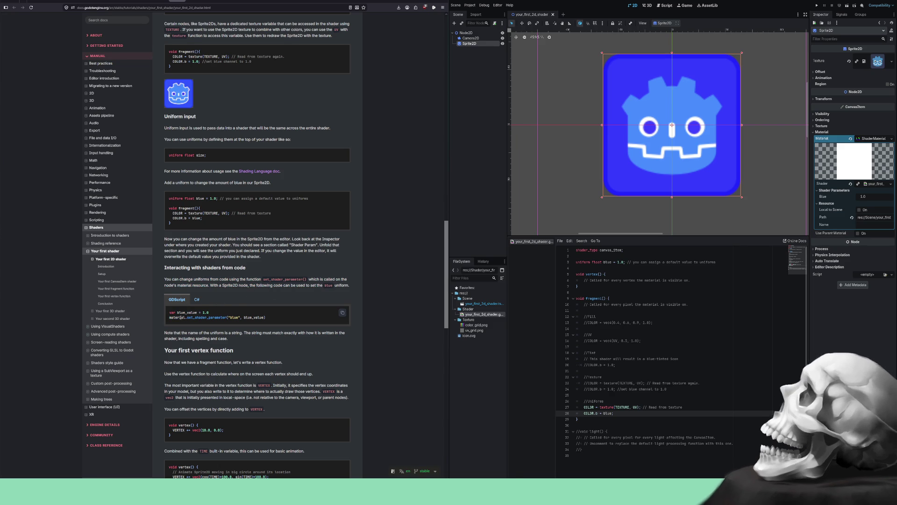
{"action": "double_click", "coordinate": [181, 317]}
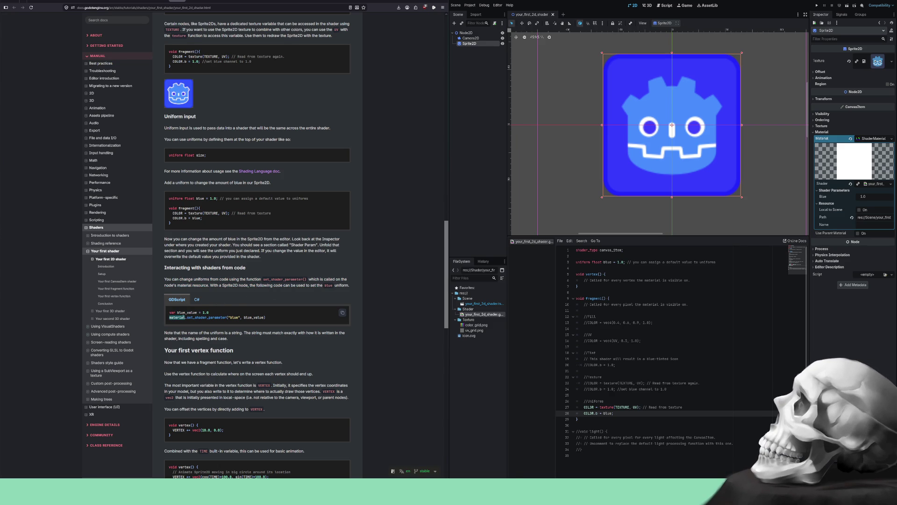
{"action": "double_click", "coordinate": [195, 317]}
{"action": "double_click", "coordinate": [252, 318]}
{"action": "left_click_drag", "start_coordinate": [613, 414], "coordinate": [608, 408]}
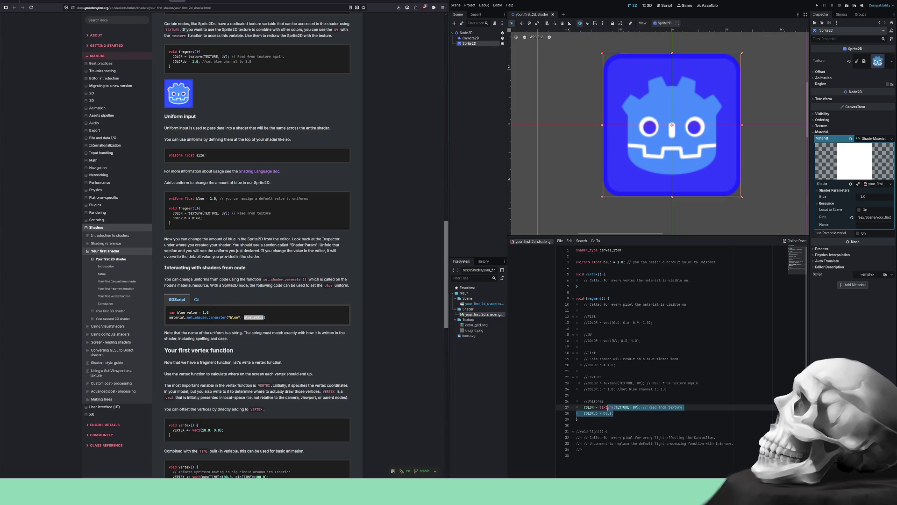
- Comment out the texture and blue fragment lines and the blue uniform declaration
{"action": "key", "text": "ctrl+k"}
{"action": "left_click", "coordinate": [615, 262]}
{"action": "key", "text": "ctrl+k"}
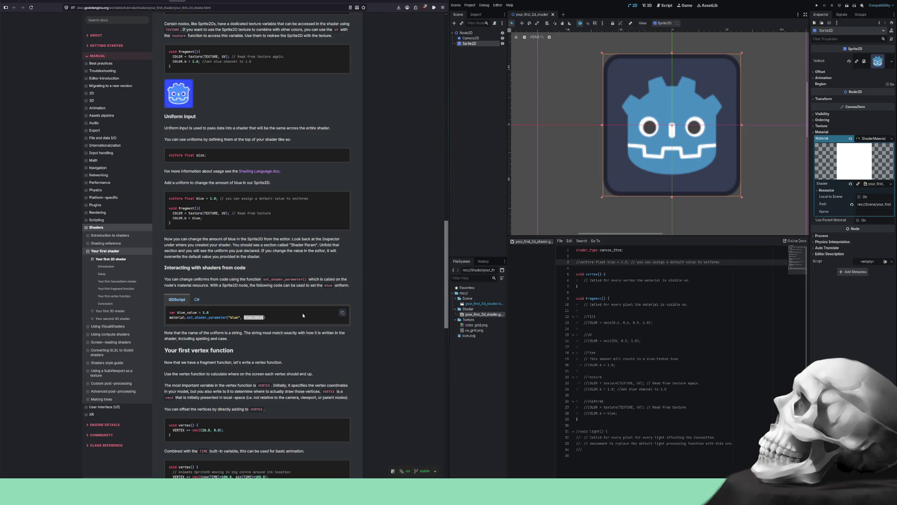
- Read the docs note about uniform names being strings and scroll toward the vertex section
{"action": "left_click_drag", "start_coordinate": [175, 333], "coordinate": [308, 340]}
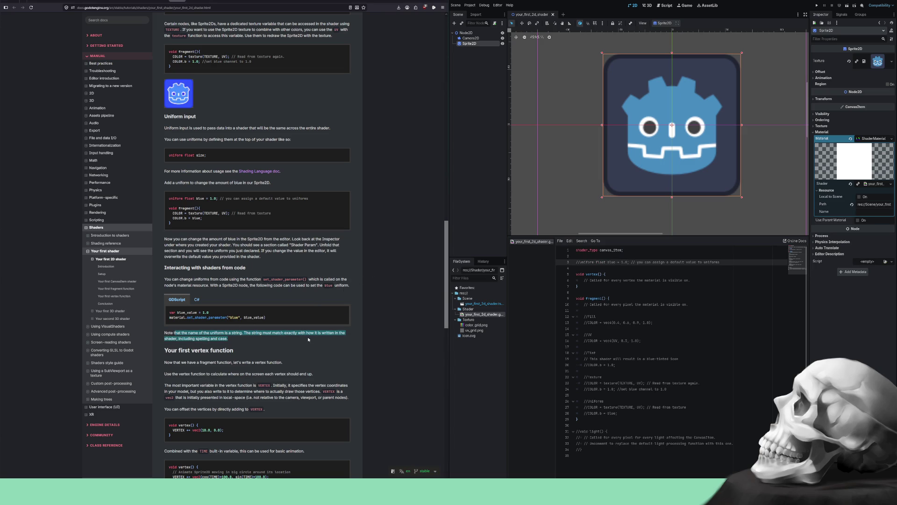
{"action": "left_click", "coordinate": [305, 340]}
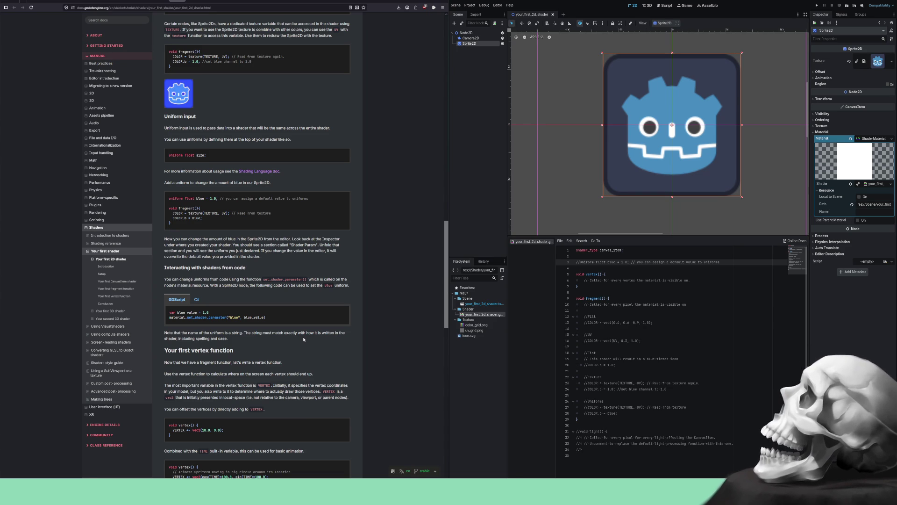
{"action": "scroll", "coordinate": [304, 340], "scroll_direction": "down", "scroll_amount": 3}
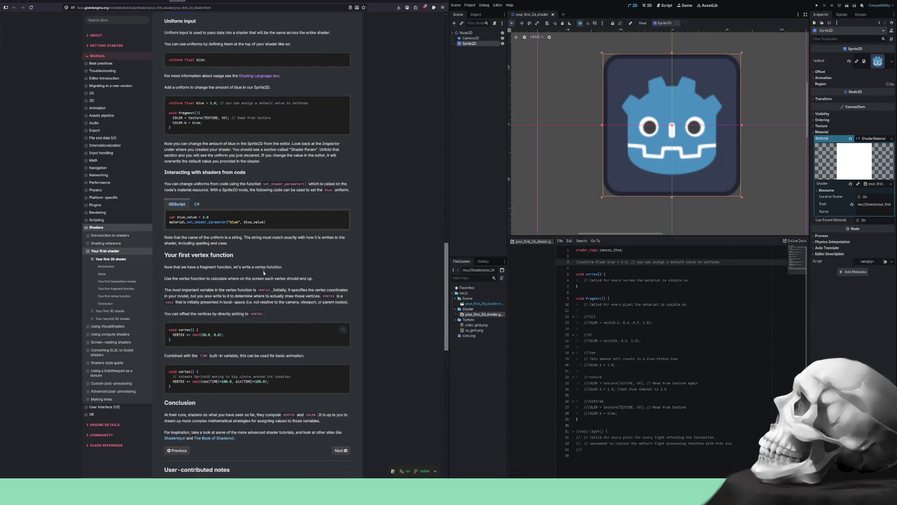
{"action": "mouse_move", "coordinate": [176, 255]}
{"action": "left_mouse_down"}
{"action": "mouse_move", "coordinate": [203, 257]}
{"action": "mouse_move", "coordinate": [170, 267]}
{"action": "mouse_move", "coordinate": [190, 267]}
{"action": "left_mouse_up"}
{"action": "left_click", "coordinate": [203, 257]}
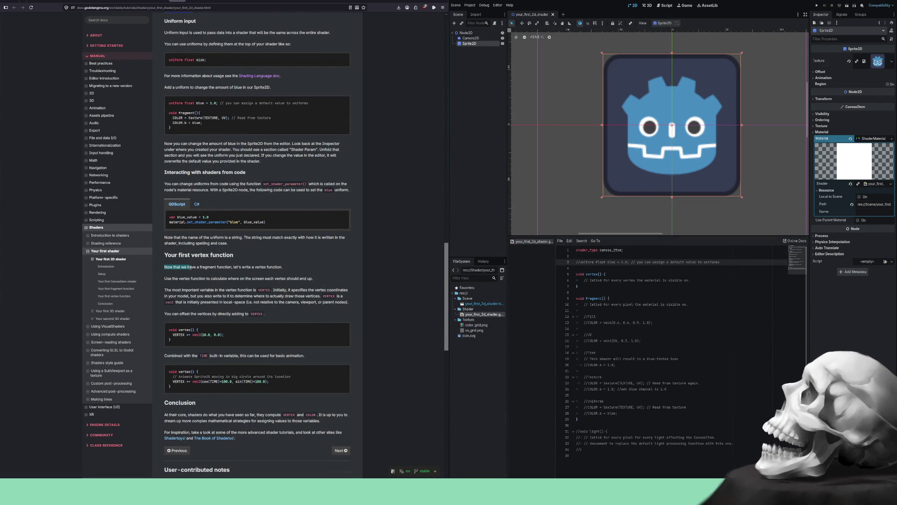
{"action": "left_click", "coordinate": [190, 267]}
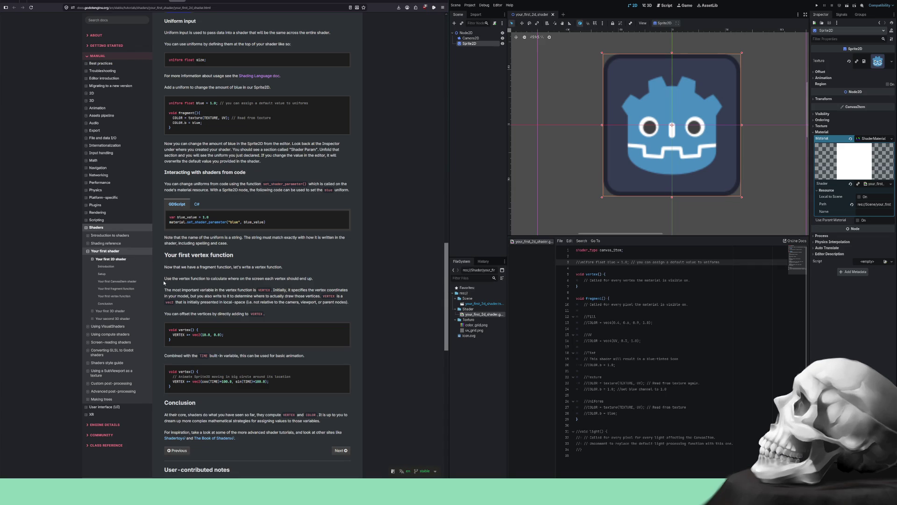
{"action": "left_click_drag", "start_coordinate": [165, 279], "coordinate": [205, 279]}
- Open blank lines after line 28 and set up comment markers around a Notes line
{"action": "left_click", "coordinate": [618, 413]}
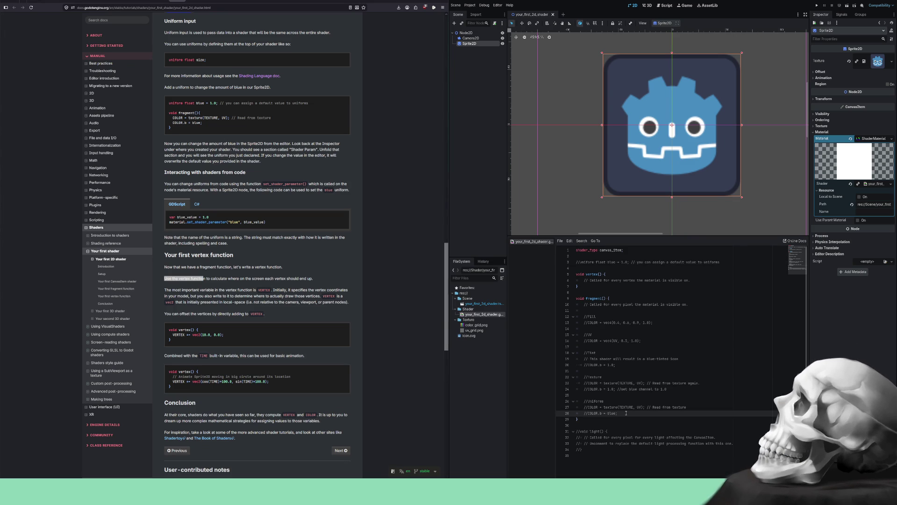
{"action": "key", "text": "Return"}
{"action": "key", "text": "Return"}
{"action": "type", "text": "Vertex"}
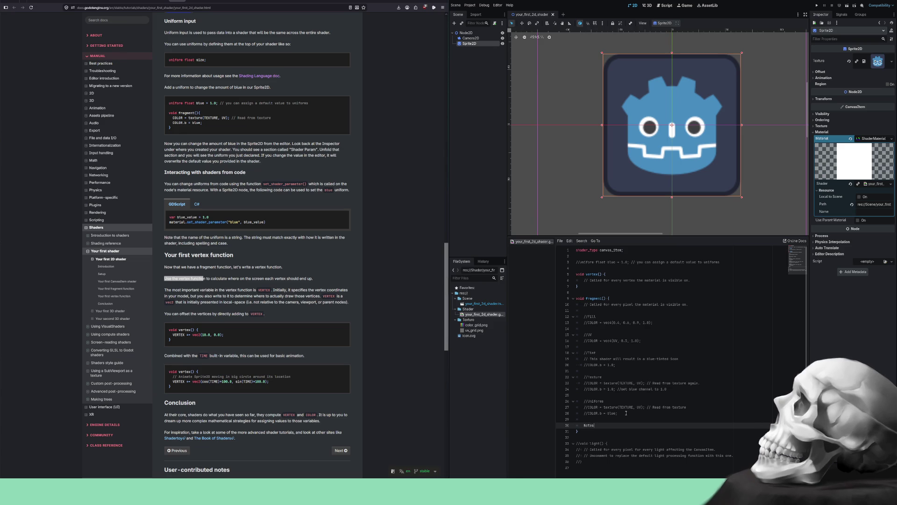
{"action": "key", "text": "Home"}
{"action": "key", "text": "Return"}
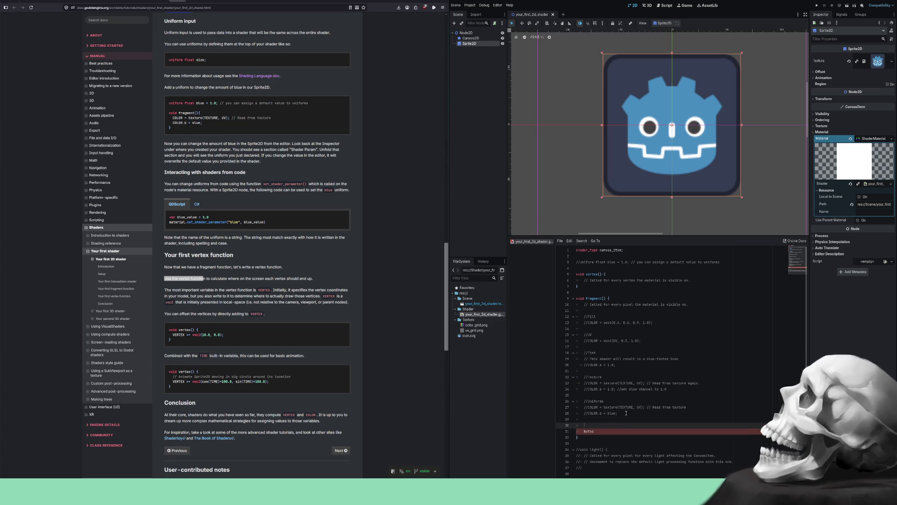
{"action": "type", "text": "//**"}
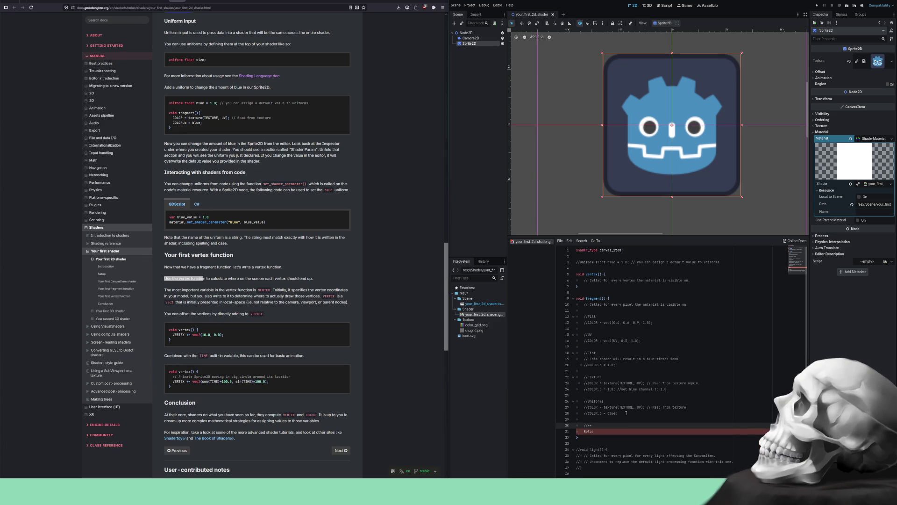
{"action": "key", "text": "Down"}
{"action": "key", "text": "Return"}
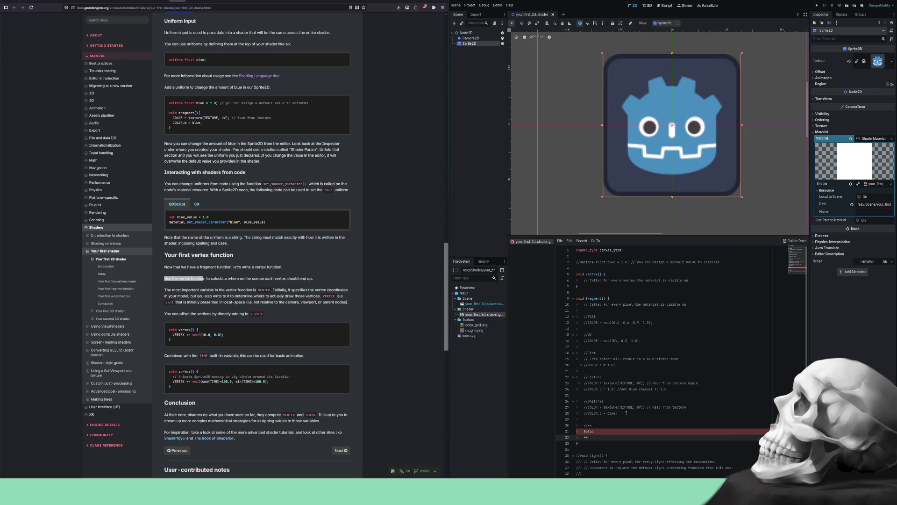
{"action": "key", "text": "Up"}
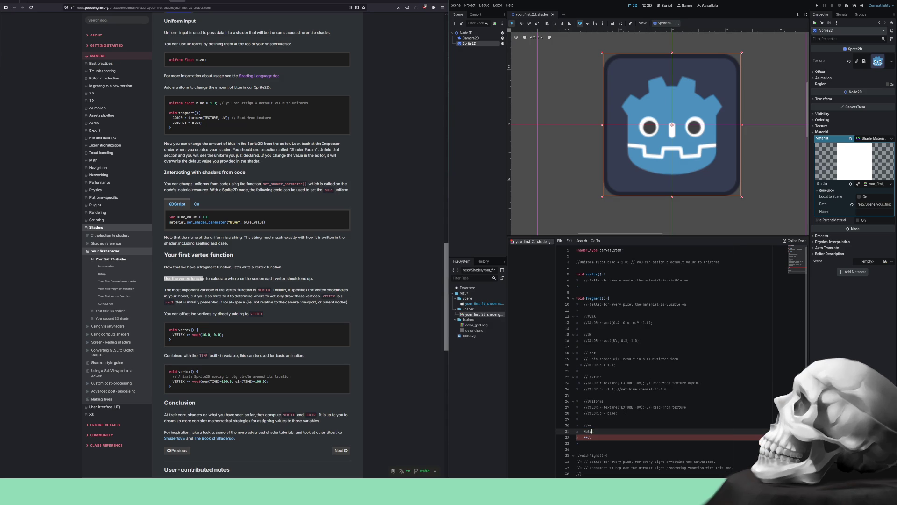
{"action": "key", "text": "Up"}
{"action": "key", "text": "BackSpace"}
{"action": "key", "text": "Down"}
{"action": "key", "text": "BackSpace"}
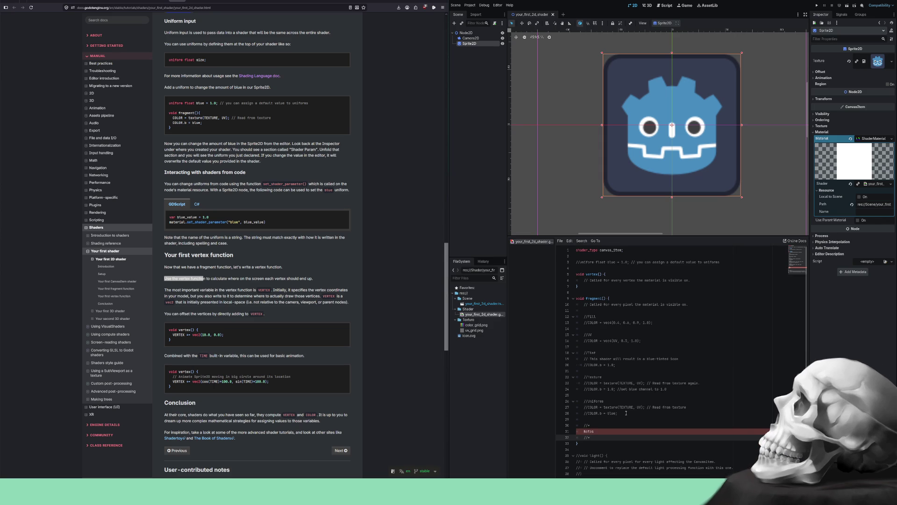
- Undo the block-comment attempt and write the '//Notes : COLOR UV TEXTURE' comment
{"action": "type", "text": "*"}
{"action": "key", "text": "Up"}
{"action": "key", "text": "Up"}
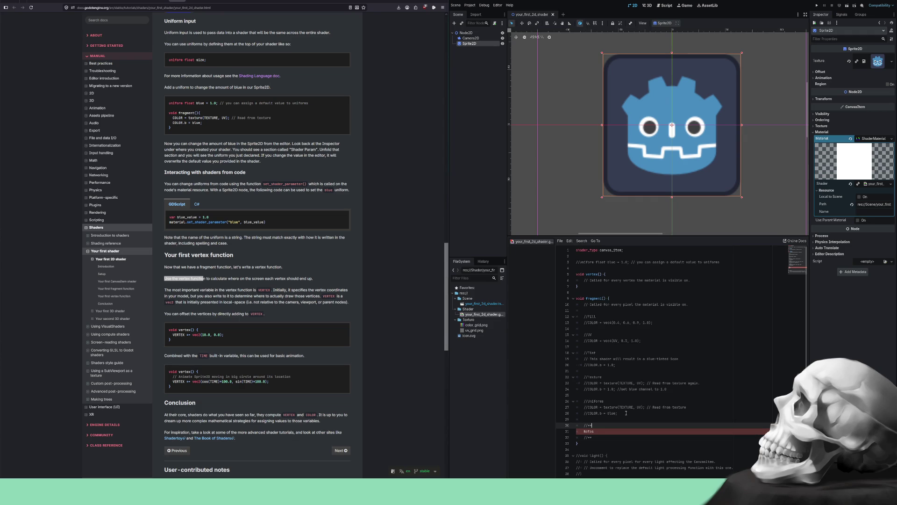
{"action": "type", "text": "*"}
{"action": "key", "text": "ctrl+z"}
{"action": "key", "text": "ctrl+z"}
{"action": "key", "text": "ctrl+z"}
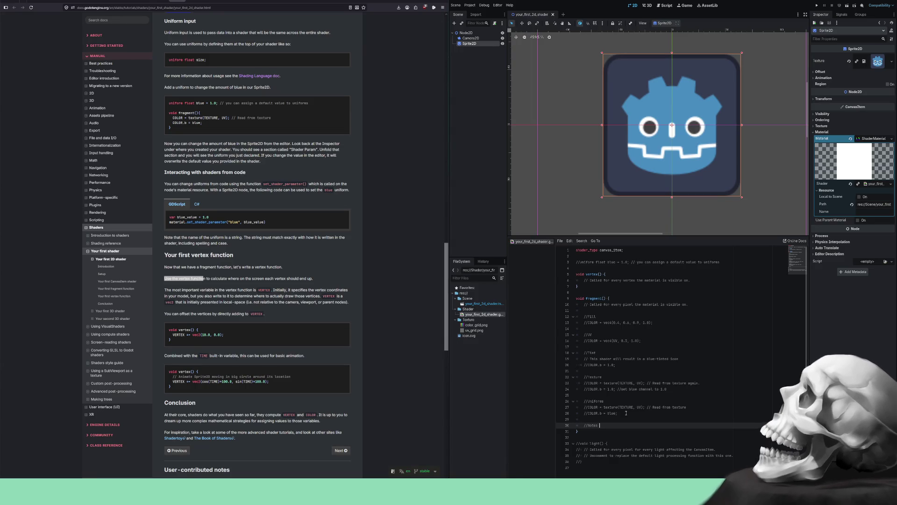
{"action": "type", "text": "COLOR"}
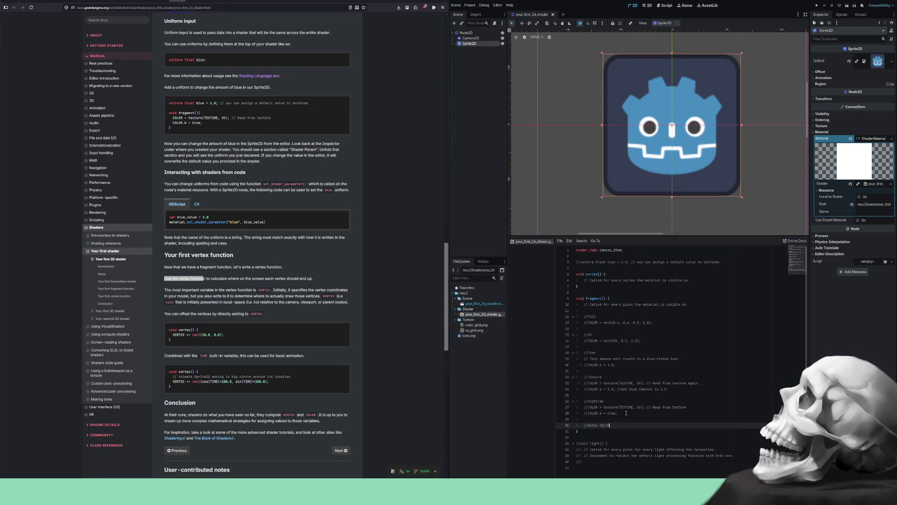
{"action": "type", "text": "UV"}
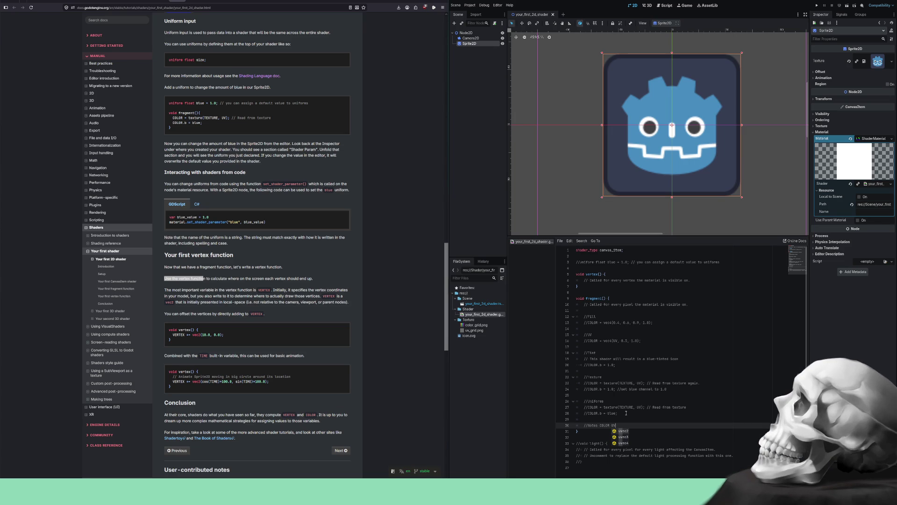
{"action": "type", "text": " T"}
{"action": "type", "text": "EXTURE"}
{"action": "type", "text": "-"}
- Move up from the notes comment to the end of the vertex function's comment
{"action": "key", "text": "End"}
{"action": "key", "text": "Up"}
{"action": "key", "text": "Up"}
{"action": "key", "text": "Up"}
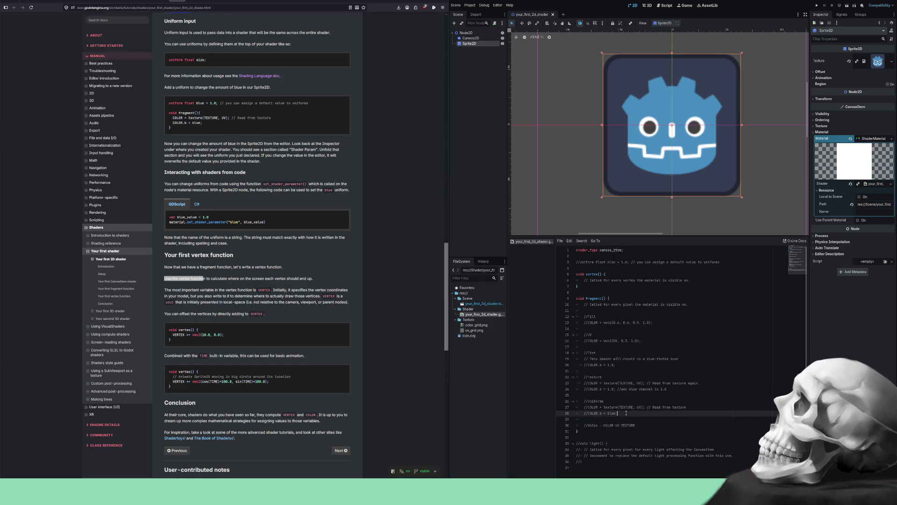
{"action": "key", "text": "Up"}
{"action": "key", "text": "Up"}
{"action": "key", "text": "Up"}
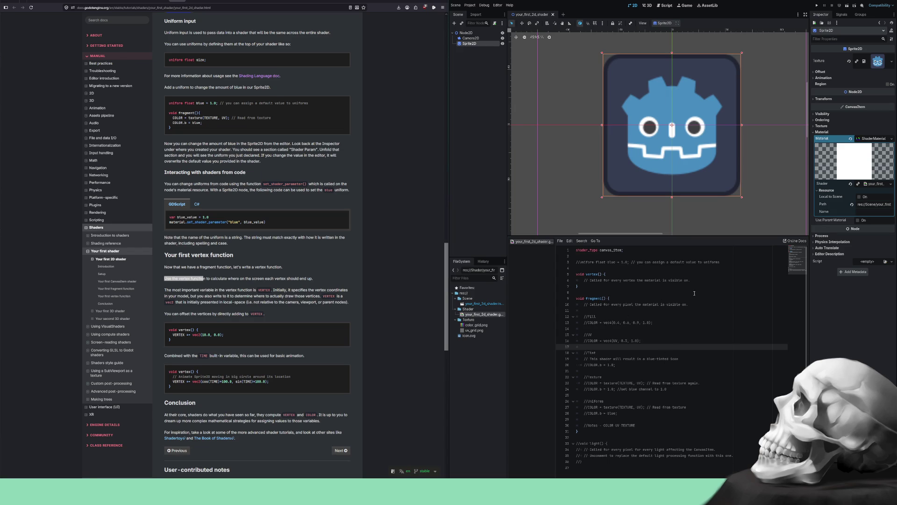
{"action": "left_click", "coordinate": [697, 285]}
- Add a //Vertex comment line inside vertex() below line 6, keeping the typed text over autocomplete
{"action": "left_click", "coordinate": [697, 281]}
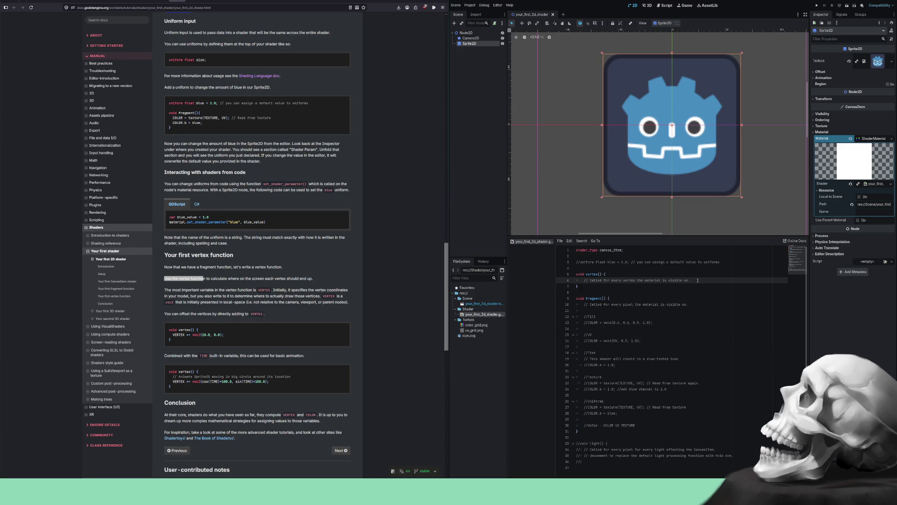
{"action": "key", "text": "Return"}
{"action": "key", "text": "Return"}
{"action": "type", "text": "/"}
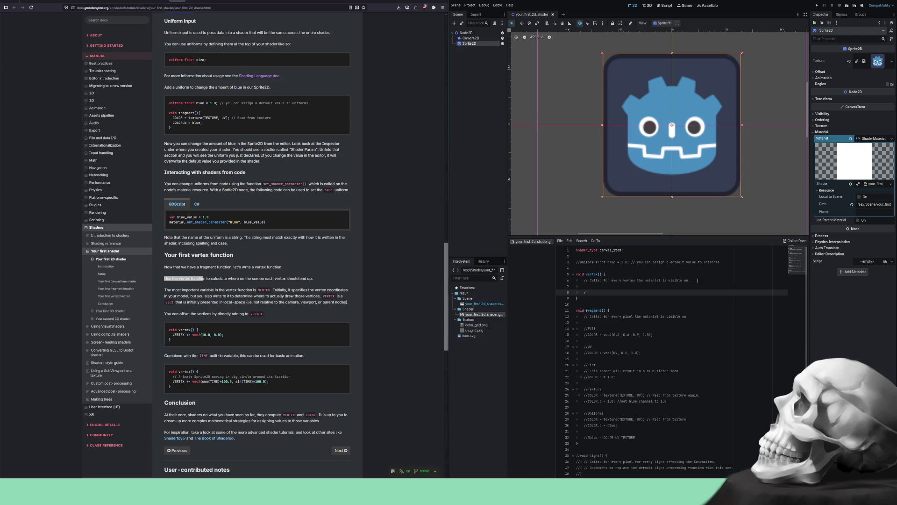
{"action": "type", "text": "Ve"}
{"action": "type", "text": "RTEX"}
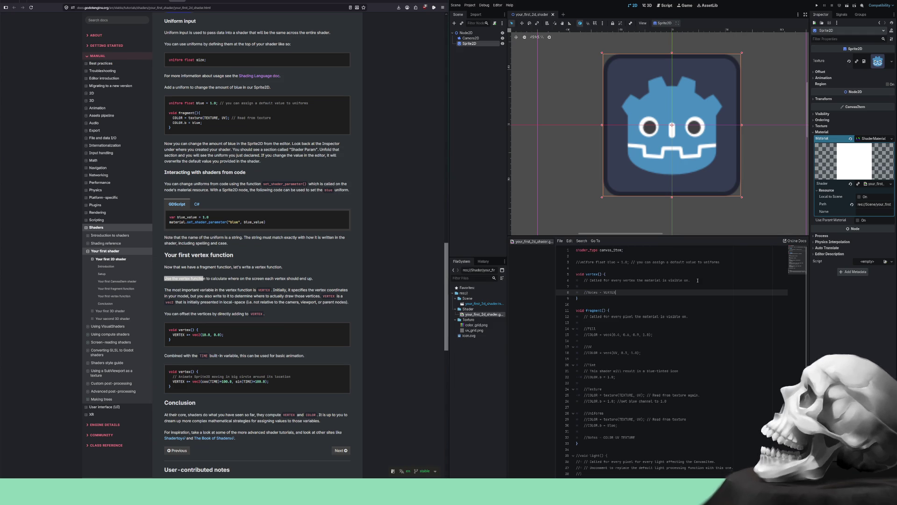
{"action": "left_click", "coordinate": [698, 280]}
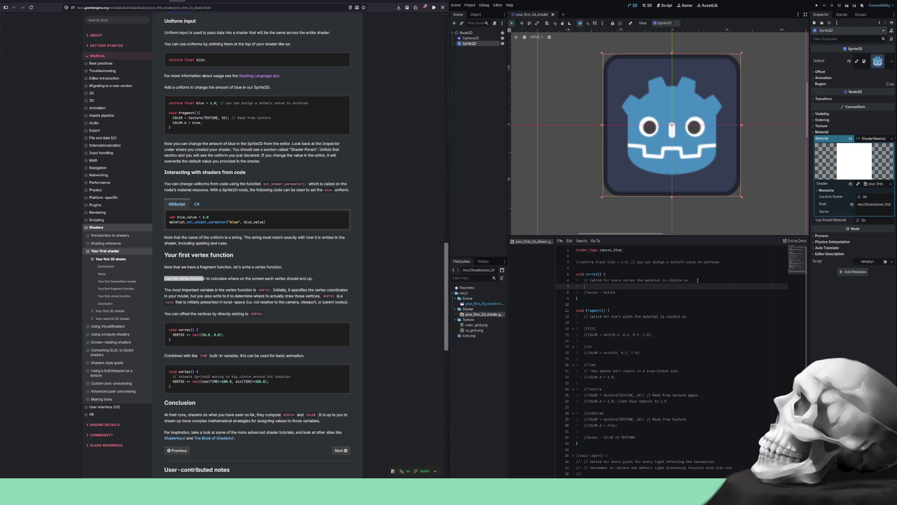
{"action": "key", "text": "Return"}
{"action": "key", "text": "Return"}
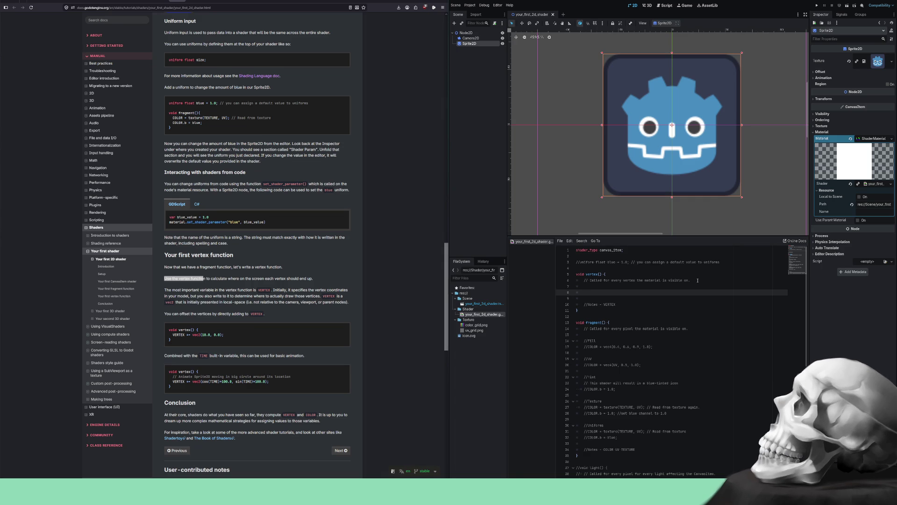
{"action": "type", "text": "vertex"}
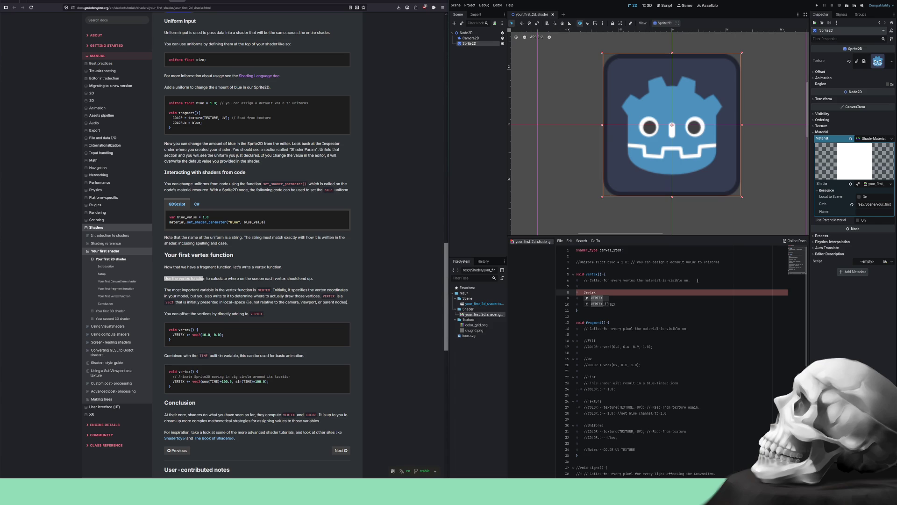
{"action": "key", "text": "Escape"}
- Write VERTEX += vec2(10.0, 0.0); below the Vertex comment, correcting the 19.0 typo
{"action": "key", "text": "ctrl+k"}
{"action": "key", "text": "Return"}
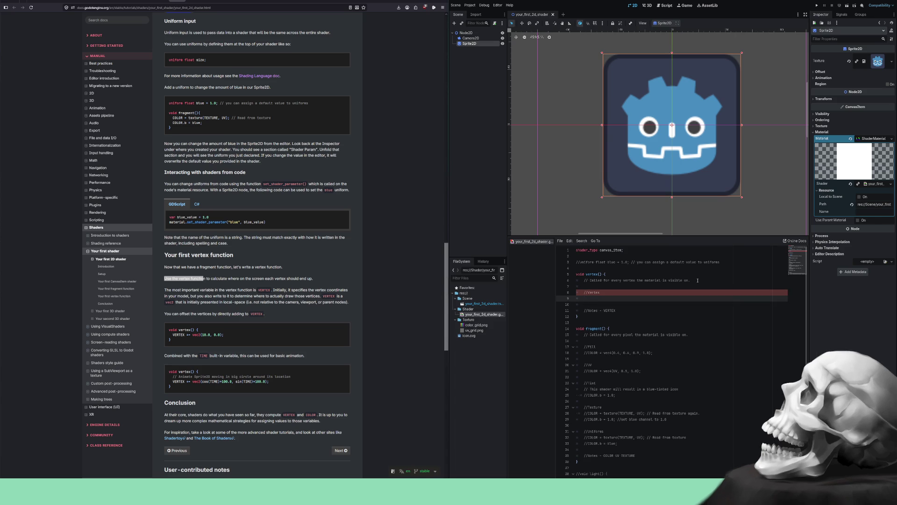
{"action": "type", "text": "VERTEX +"}
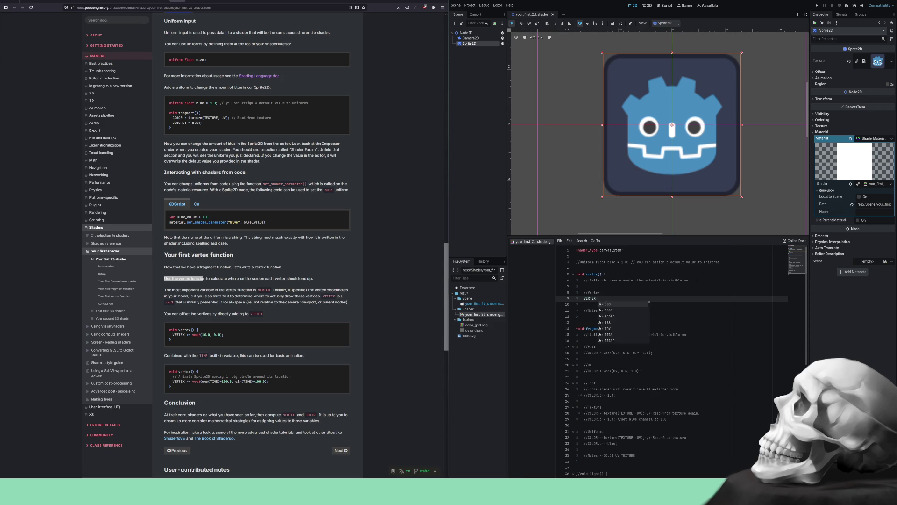
{"action": "type", "text": "="}
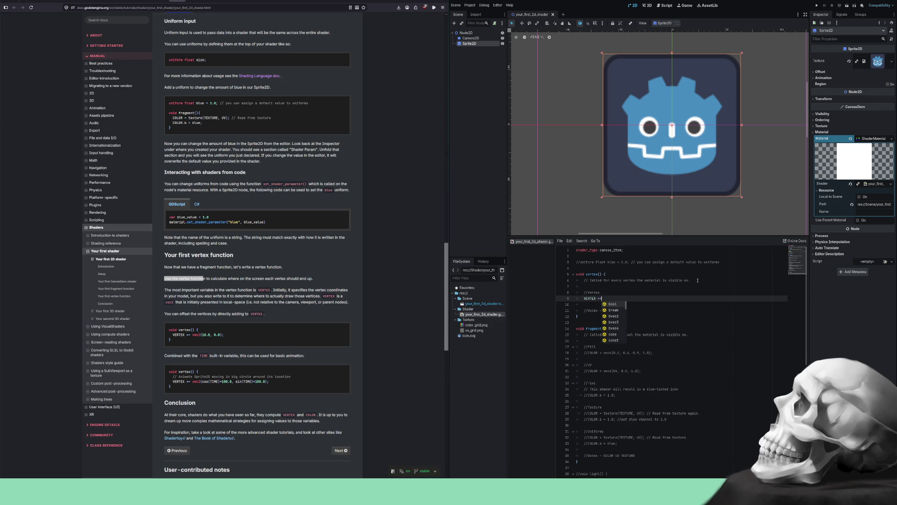
{"action": "type", "text": " vec2("}
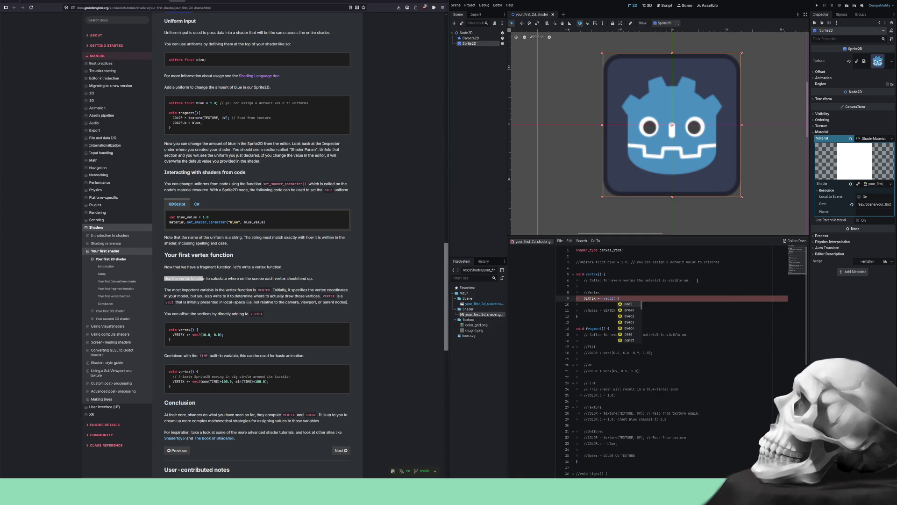
{"action": "type", "text": "10, 0"}
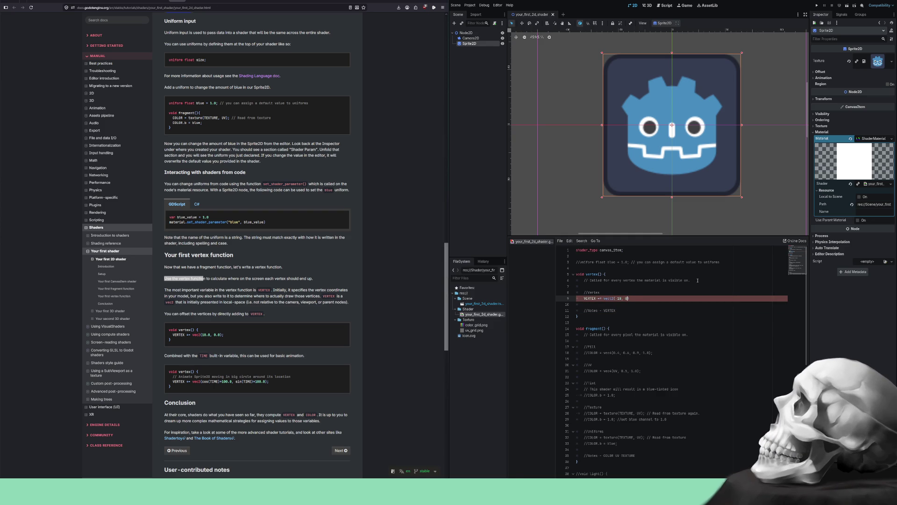
{"action": "type", "text": ".0"}
{"action": "type", "text": ".0"}
{"action": "key", "text": "Left"}
{"action": "key", "text": "Left"}
{"action": "key", "text": "Left"}
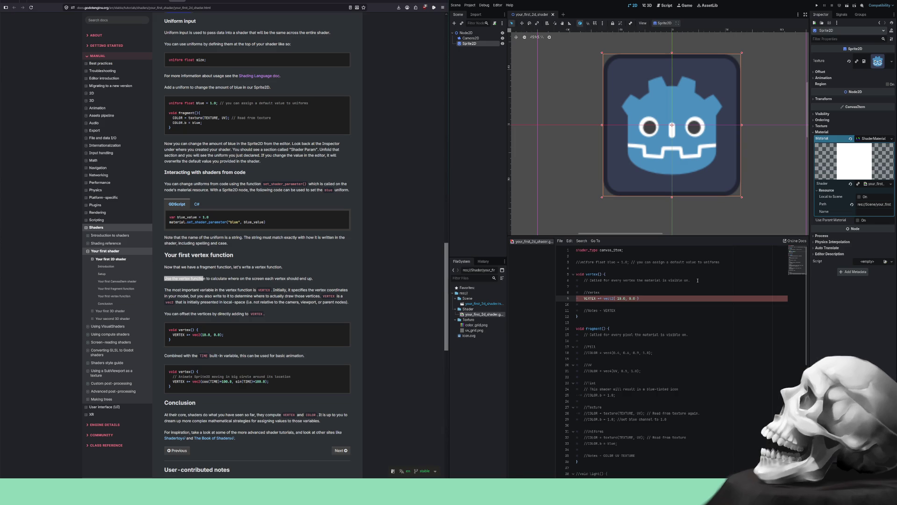
{"action": "key", "text": "Delete"}
{"action": "type", "text": "0"}
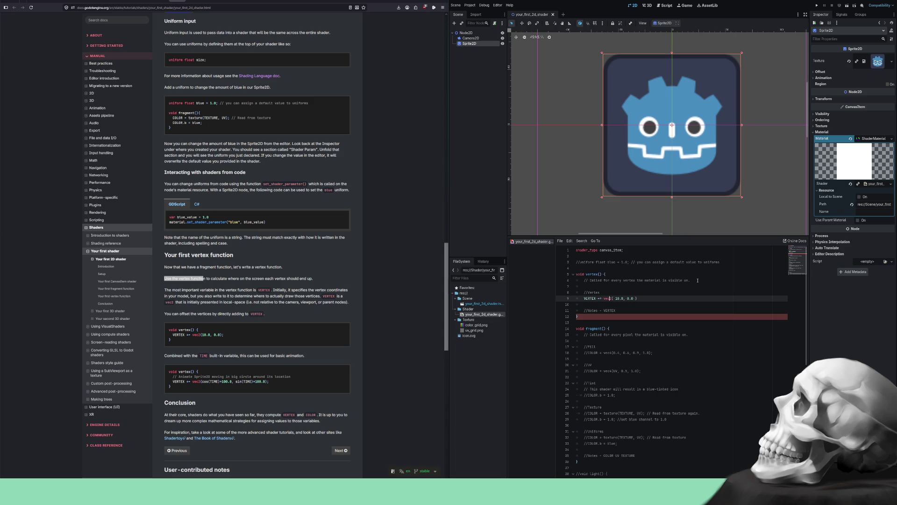
{"action": "type", "text": ";"}
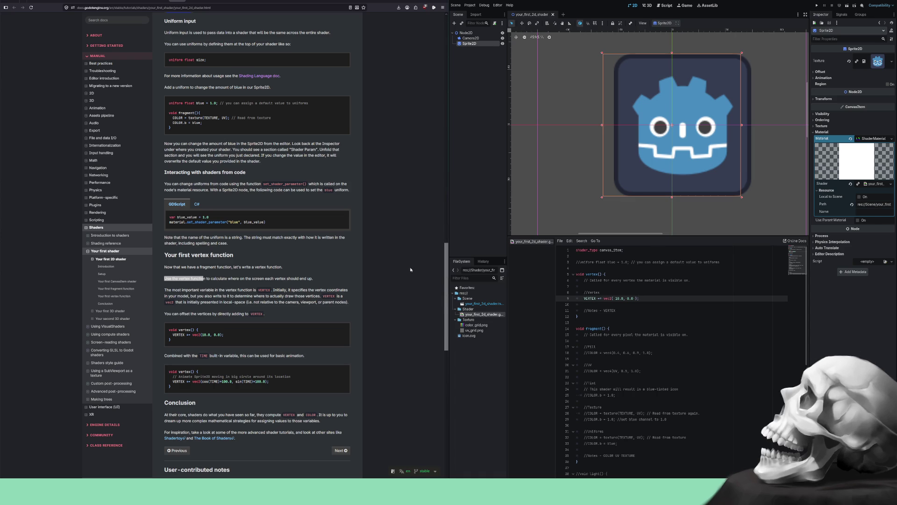
- Scroll the docs and select the TIME animation example code
{"action": "scroll", "coordinate": [334, 257], "scroll_direction": "down", "scroll_amount": 1}
{"action": "scroll", "coordinate": [335, 258], "scroll_direction": "down", "scroll_amount": 3}
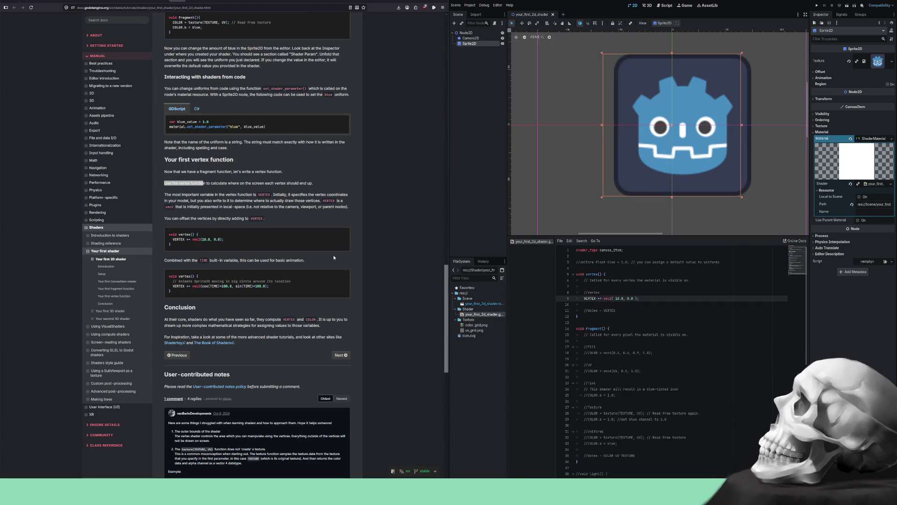
{"action": "left_click_drag", "start_coordinate": [278, 286], "coordinate": [172, 281]}
{"action": "key", "text": "ctrl+c"}
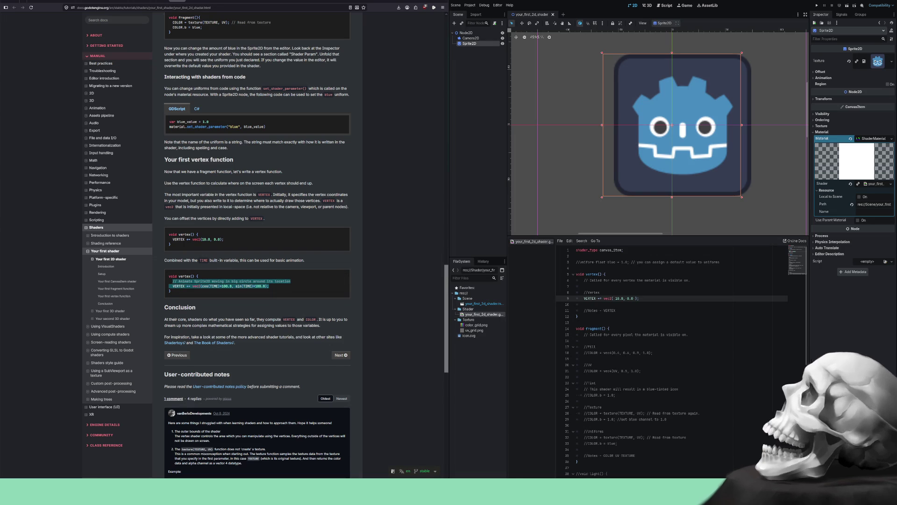
- Comment out the VERTEX offset line and start an Animation line below it
{"action": "left_click", "coordinate": [651, 298]}
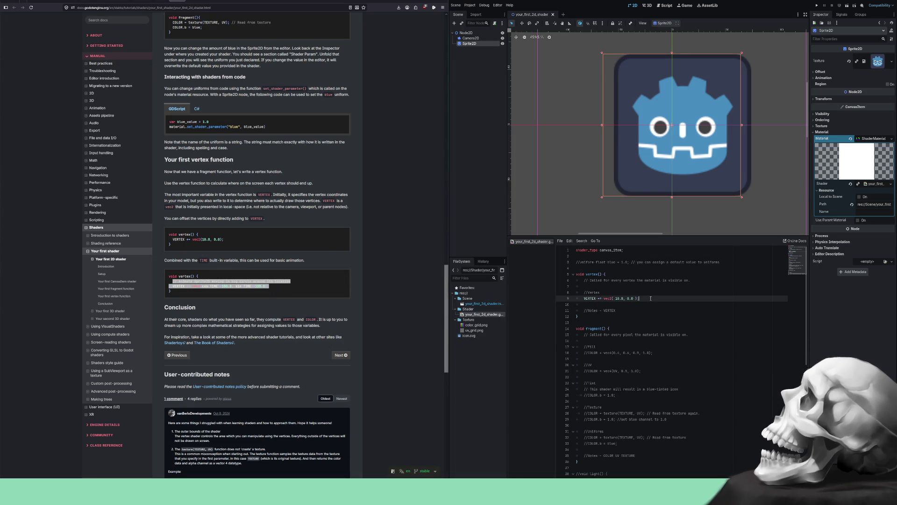
{"action": "key", "text": "ctrl+k"}
{"action": "key", "text": "Return"}
{"action": "key", "text": "Return"}
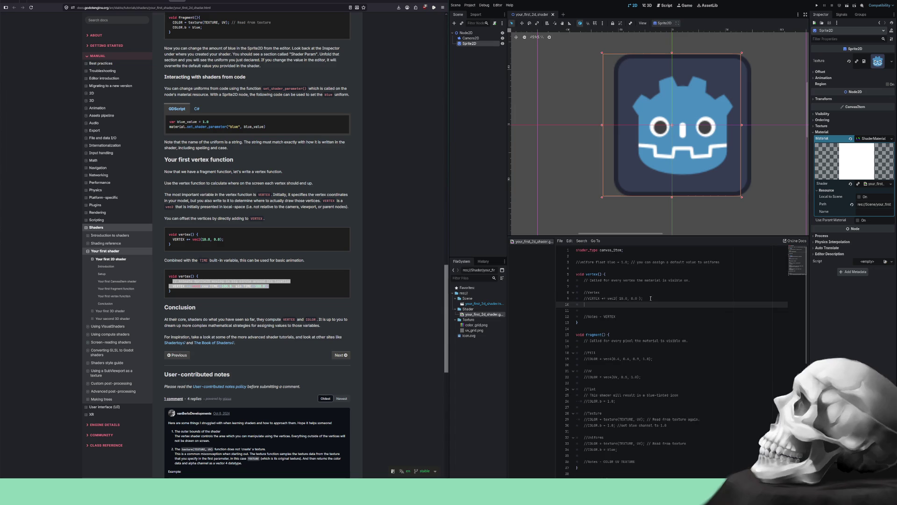
{"action": "type", "text": "Animation"}
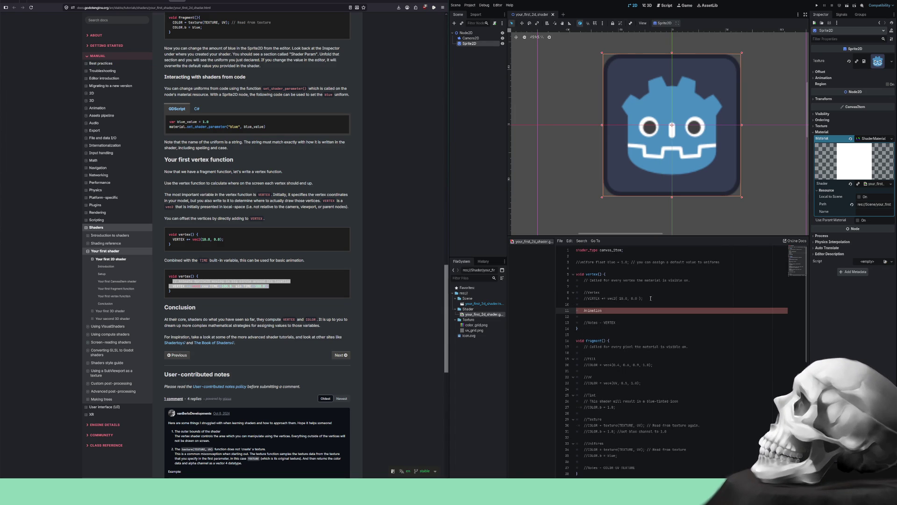
- Comment out the Animation line and paste VERTEX += vec2(cos(TIME)*100.0, sin(TIME)*100.0); below it
{"action": "key", "text": "ctrl+k"}
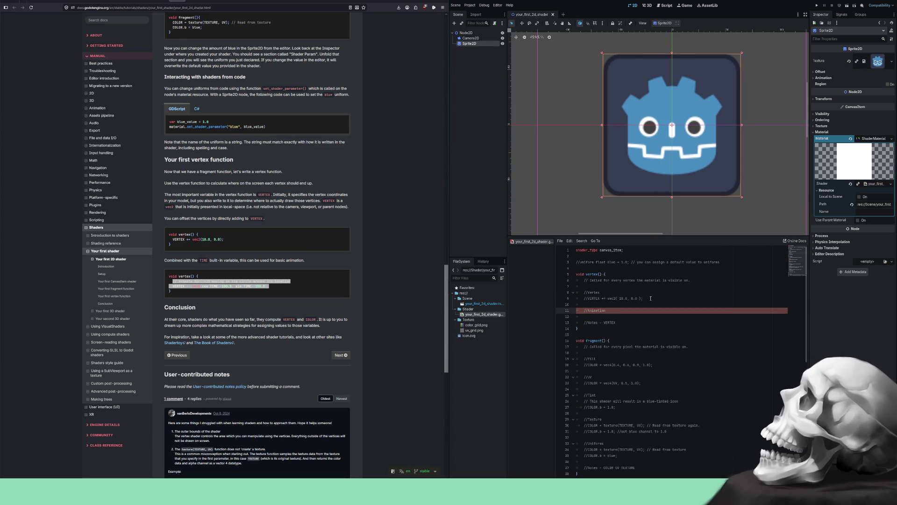
{"action": "key", "text": "Return"}
{"action": "key", "text": "ctrl+v"}
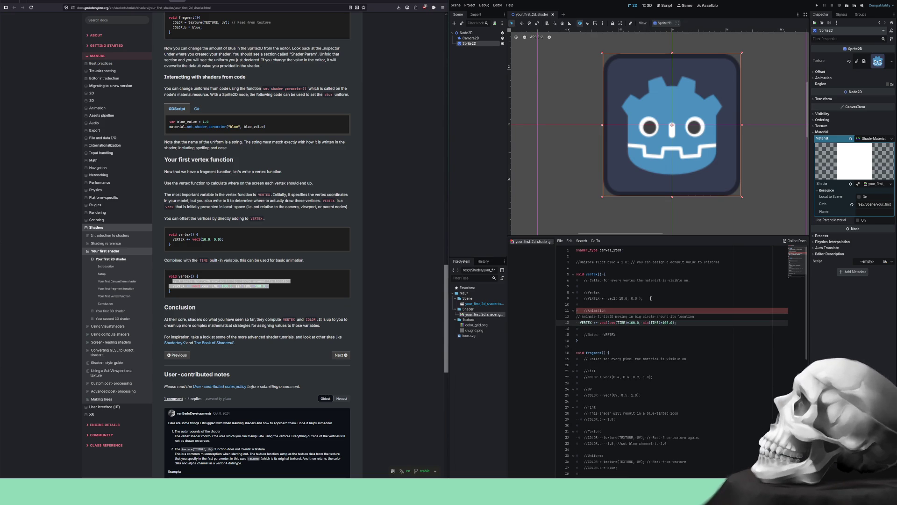
{"action": "key", "text": "shift+Up"}
{"action": "key", "text": "shift+Home"}
{"action": "key", "text": "Escape"}
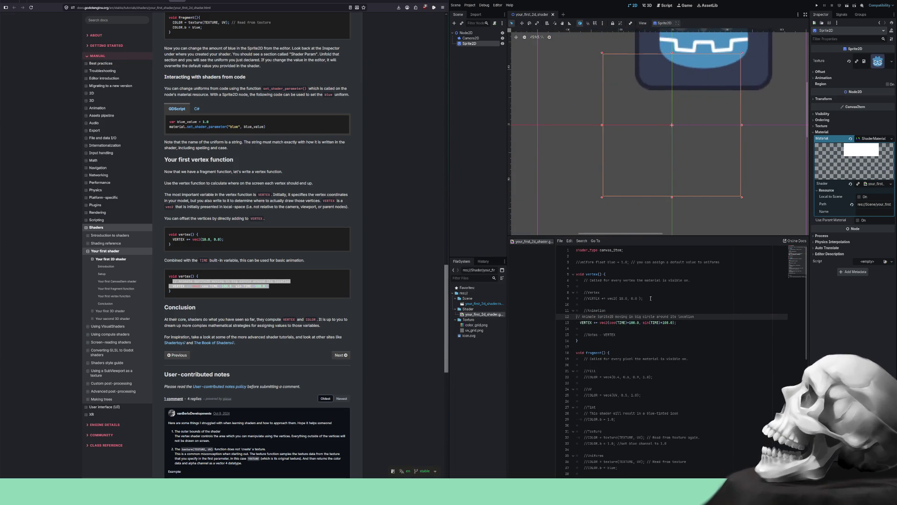
- Indent the pasted VERTEX animation line to match the vertex function body
{"action": "key", "text": "Down"}
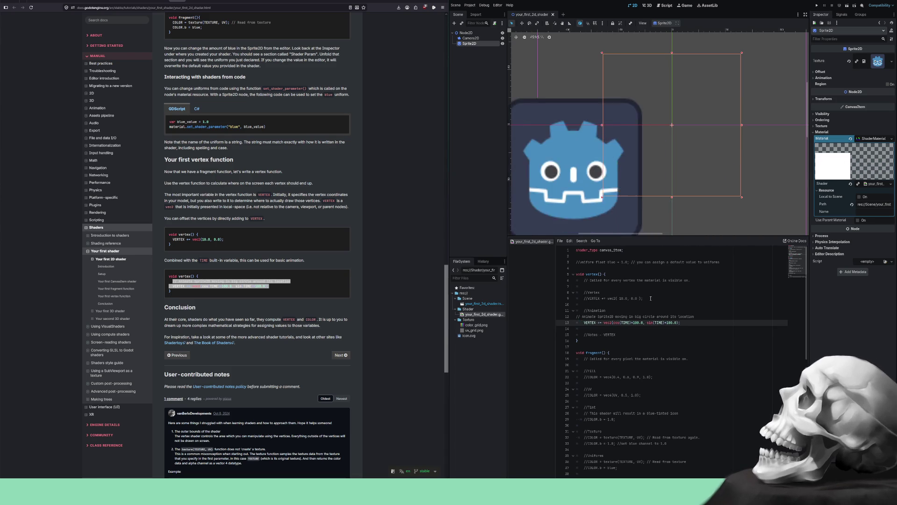
{"action": "key", "text": "shift+Up"}
{"action": "key", "text": "Tab"}
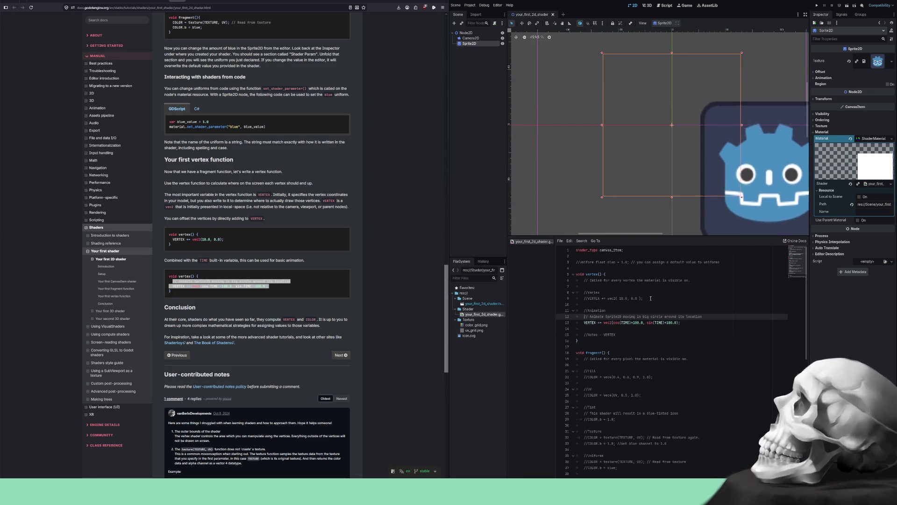
{"action": "scroll", "coordinate": [671, 138], "scroll_direction": "down", "scroll_amount": 3}
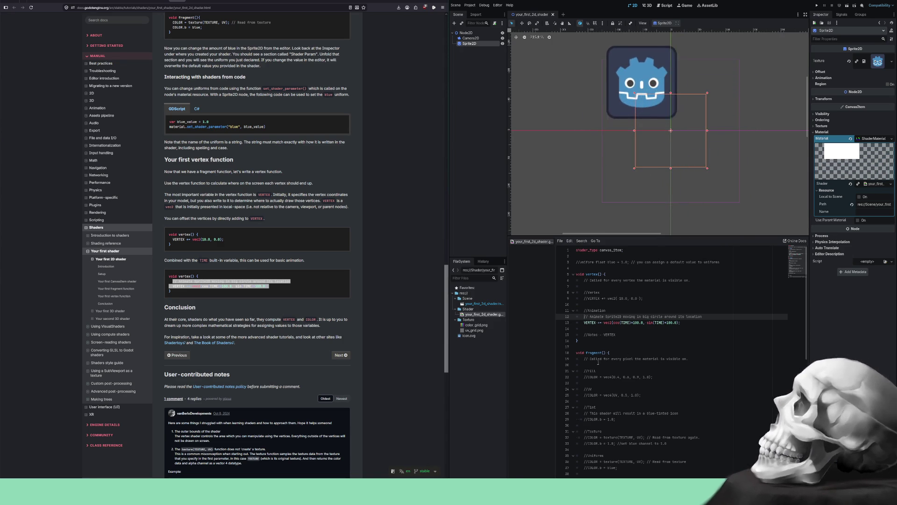
{"action": "left_click", "coordinate": [649, 394]}
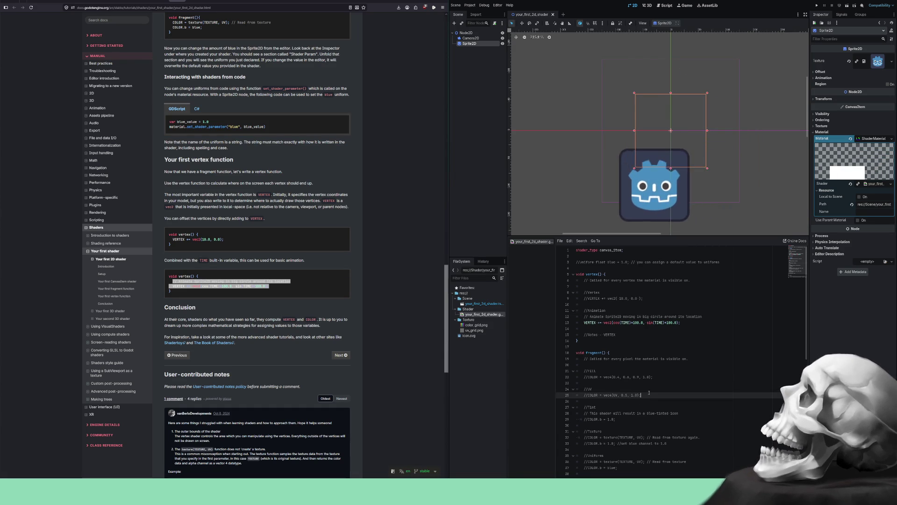
{"action": "key", "text": "ctrl+k"}
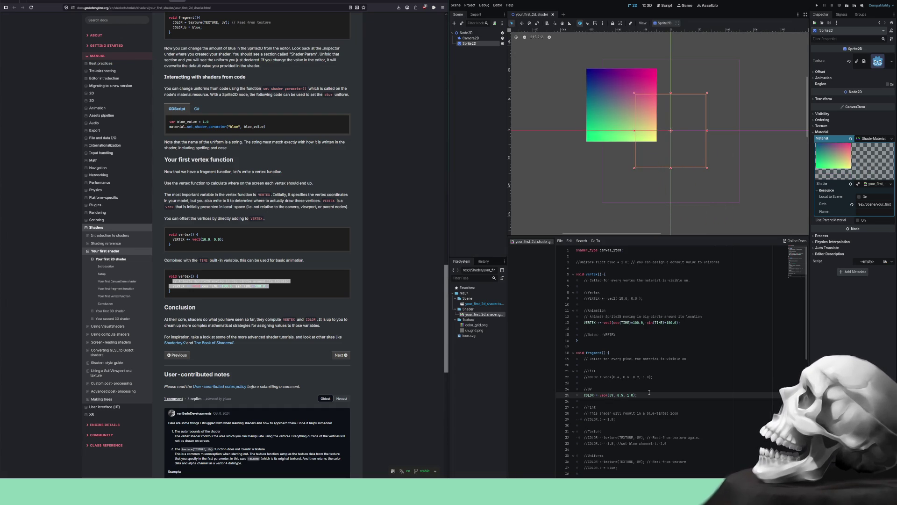
{"action": "key", "text": "ctrl+k"}
{"action": "key", "text": "Down"}
{"action": "key", "text": "Down"}
{"action": "key", "text": "Down"}
{"action": "key", "text": "Down"}
{"action": "key", "text": "ctrl+k"}
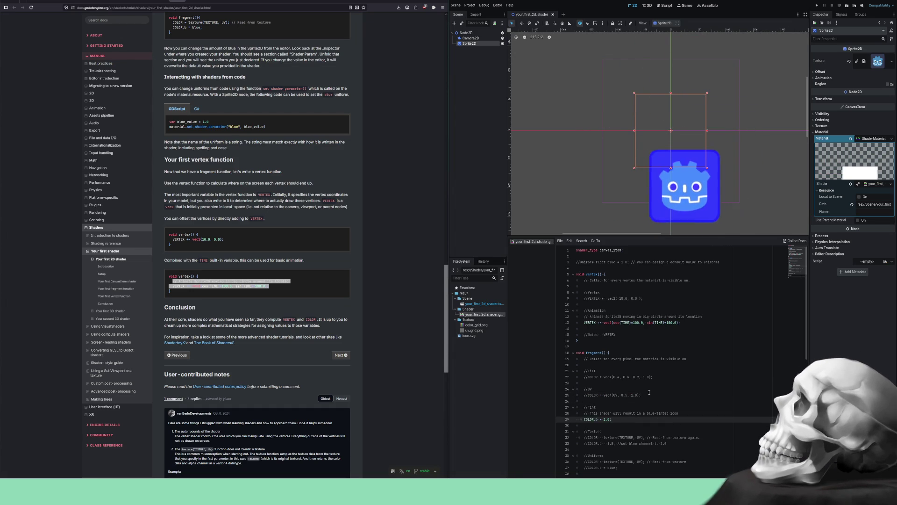
{"action": "key", "text": "ctrl+k"}
{"action": "key", "text": "Down"}
{"action": "key", "text": "Down"}
{"action": "key", "text": "Down"}
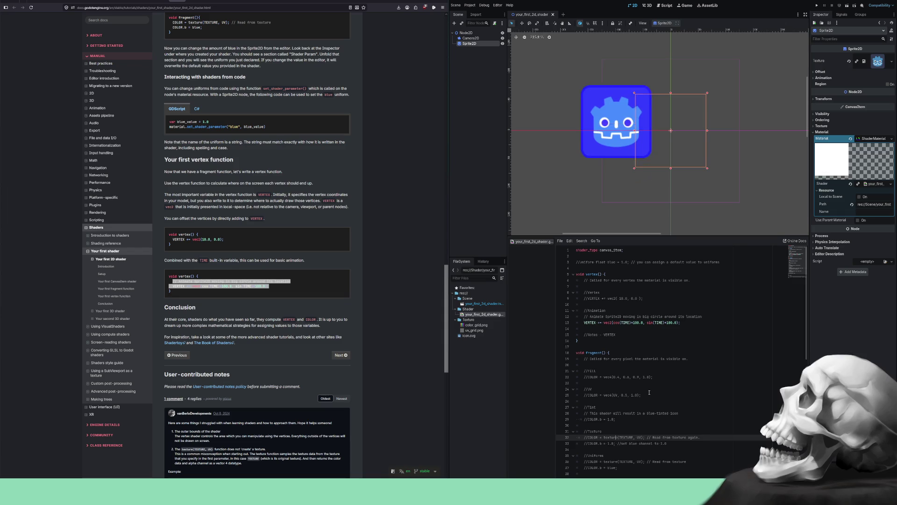
{"action": "key", "text": "ctrl+k"}
{"action": "key", "text": "Up"}
{"action": "key", "text": "ctrl+k"}
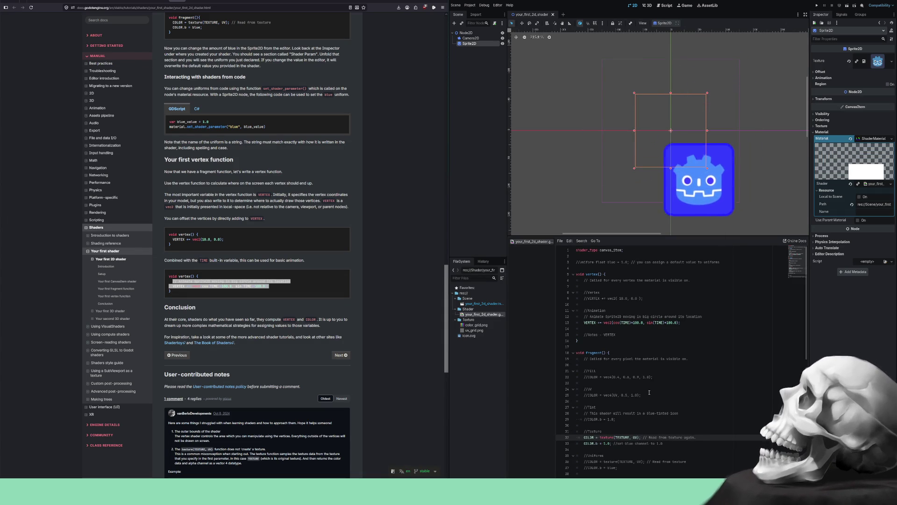
{"action": "key", "text": "ctrl+k"}
{"action": "key", "text": "Down"}
{"action": "key", "text": "ctrl+k"}
{"action": "key", "text": "Down"}
{"action": "key", "text": "Down"}
{"action": "key", "text": "Down"}
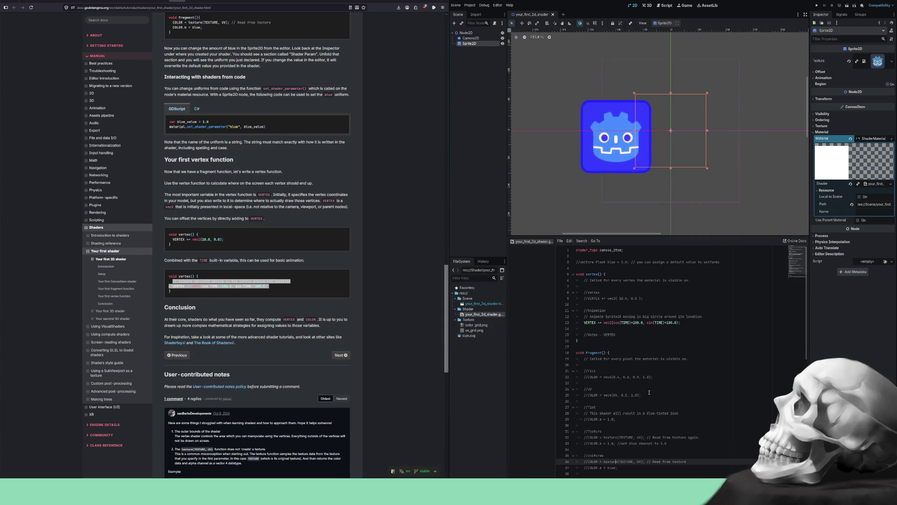
{"action": "key", "text": "shift+Up"}
{"action": "key", "text": "ctrl+k"}
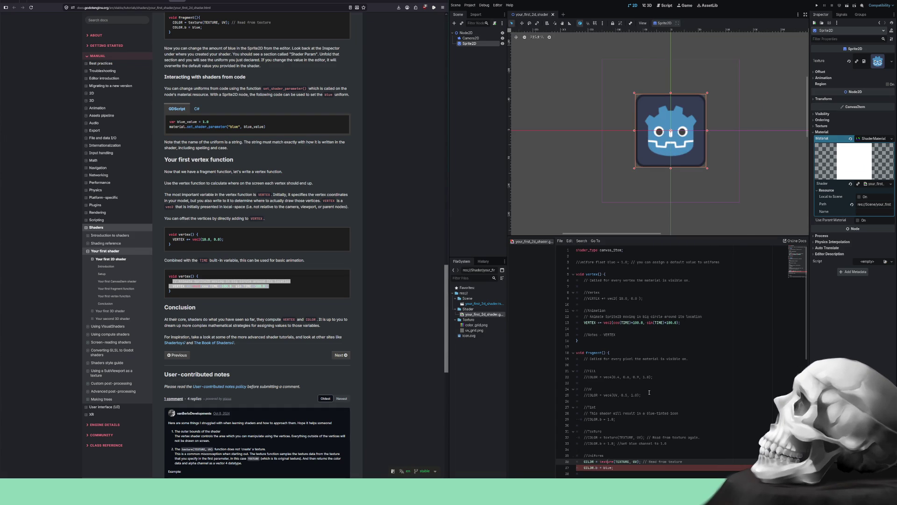
{"action": "key", "text": "ctrl+k"}
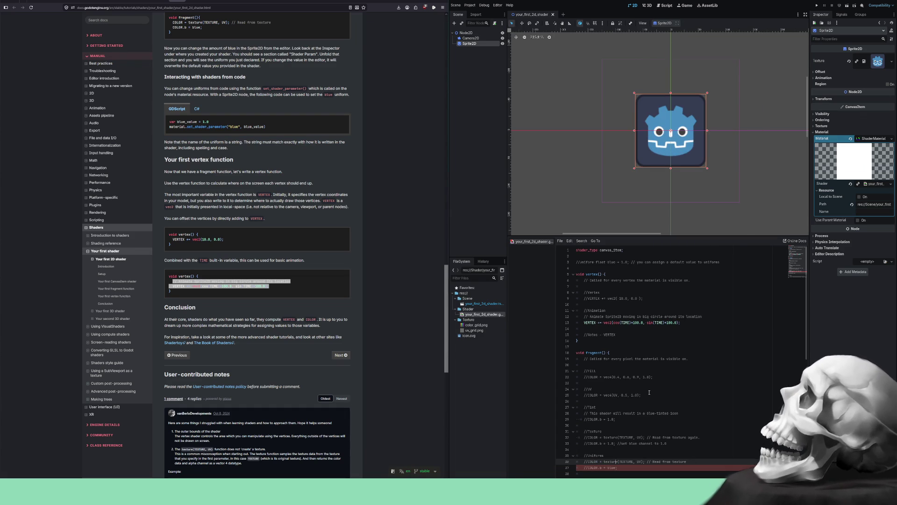
- Duplicate the COLOR = vec4(UV, 0.5, 1.0); line in fragment, leaving the original commented out above the active copy
{"action": "key", "text": "Up"}
{"action": "key", "text": "Up"}
{"action": "key", "text": "Up"}
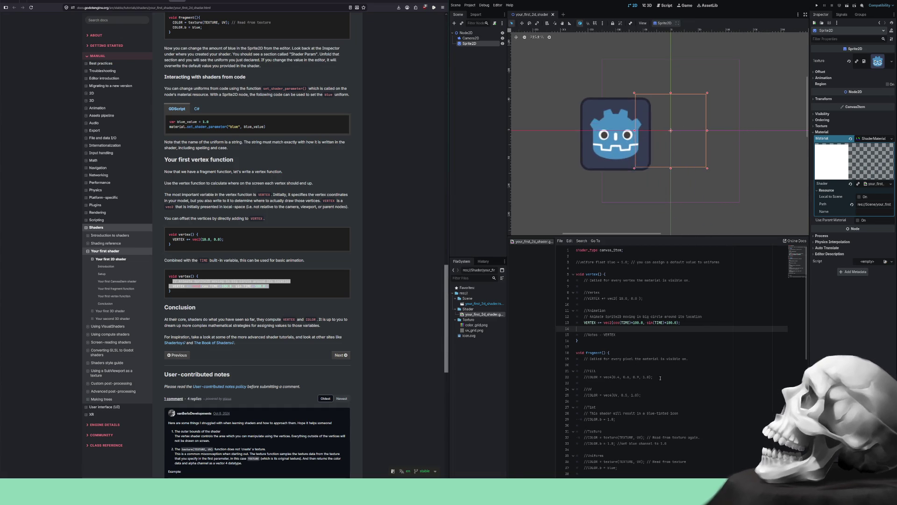
{"action": "left_click", "coordinate": [659, 376]}
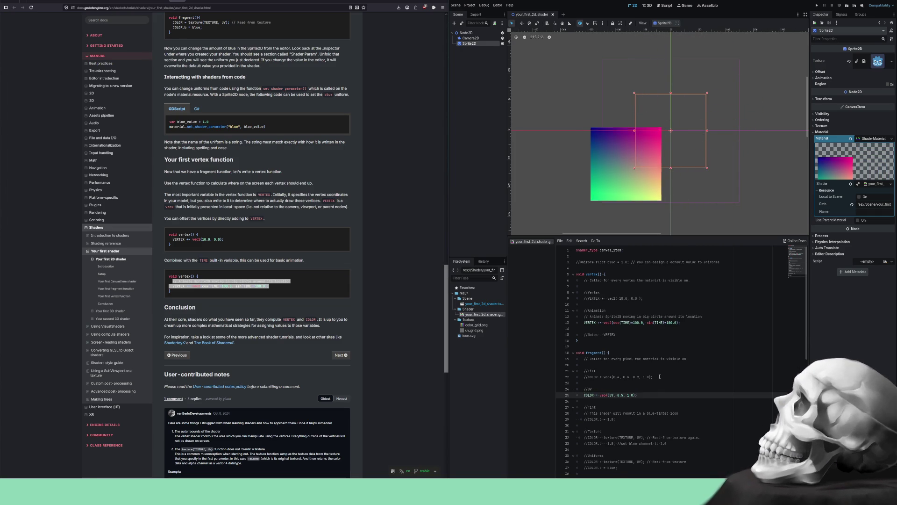
{"action": "key", "text": "ctrl+shift+d"}
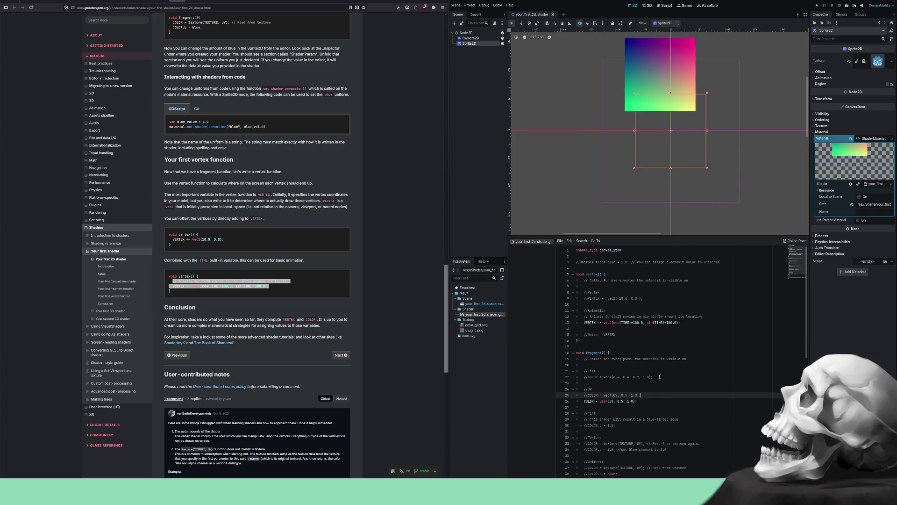
{"action": "key", "text": "ctrl+k"}
{"action": "key", "text": "Down"}
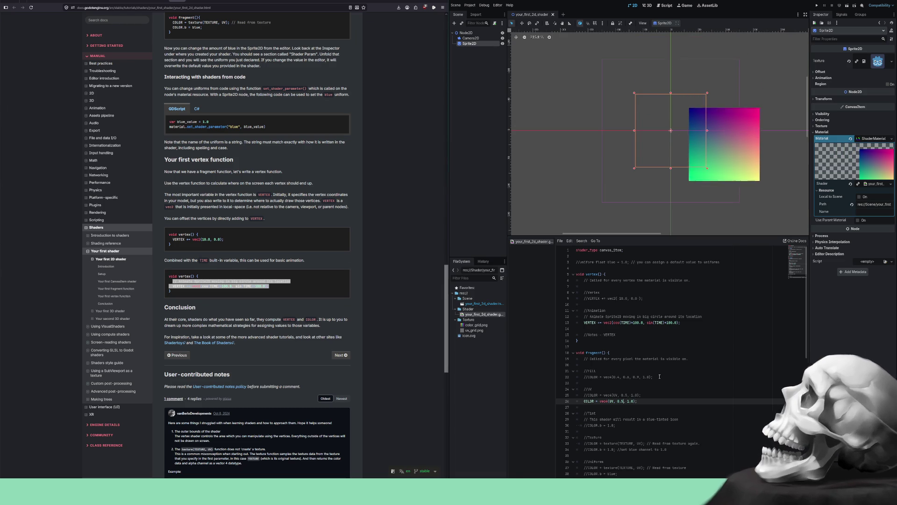
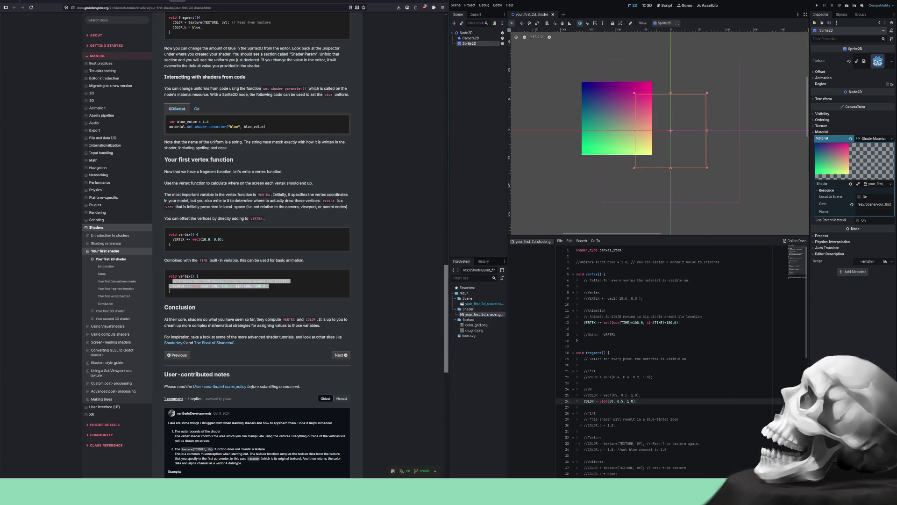
- Reselect Sprite2D and add .x after UV in the shader's line-26 COLOR statement
{"action": "left_click", "coordinate": [482, 104]}
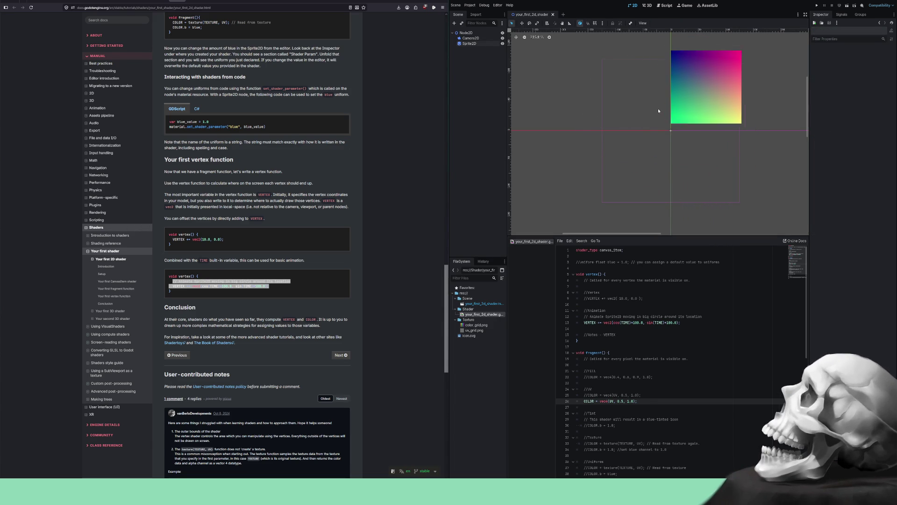
{"action": "left_click", "coordinate": [472, 44]}
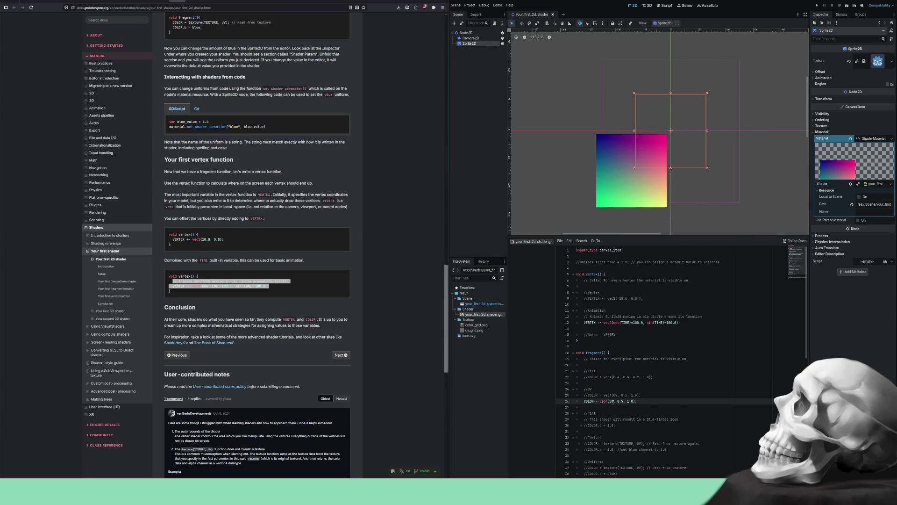
{"action": "type", "text": ".x"}
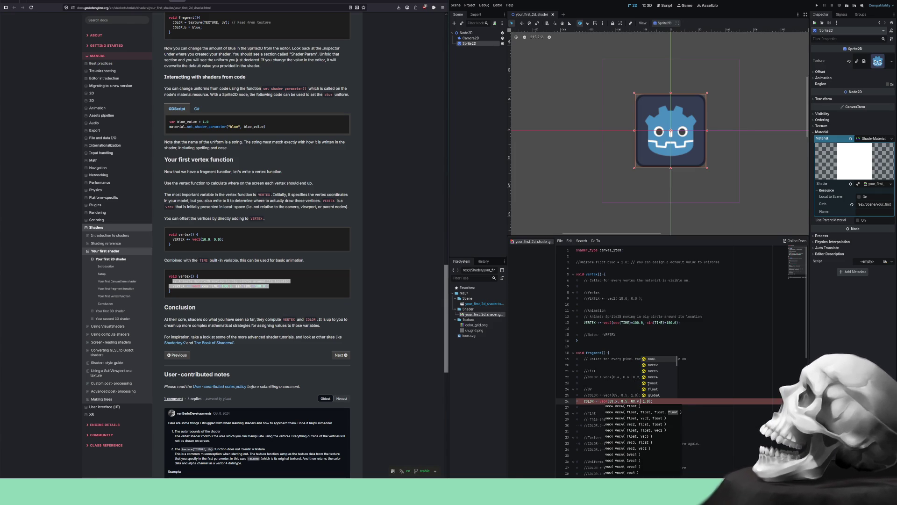
- Rewrite line 26 as COLOR.rgb = vec3(UV.x, 1.0, UV.y), removing the 0.5
{"action": "key", "text": "Escape"}
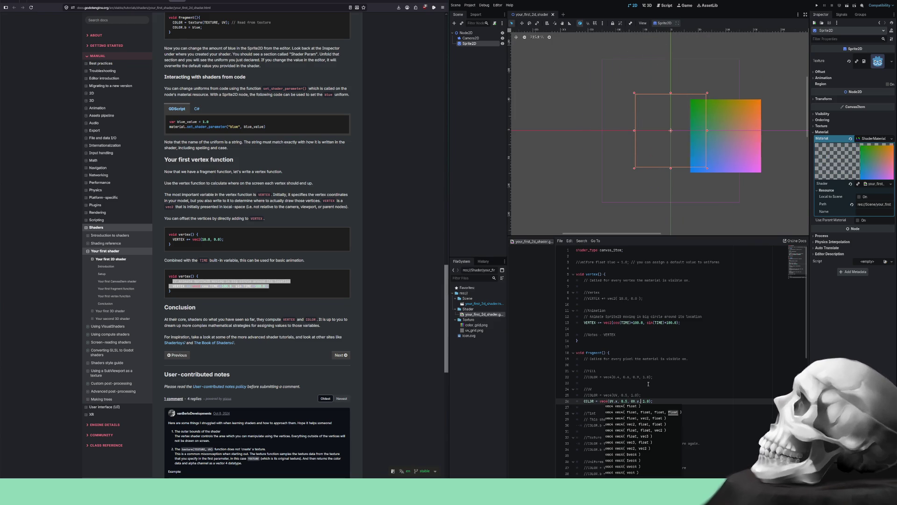
{"action": "key", "text": "Escape"}
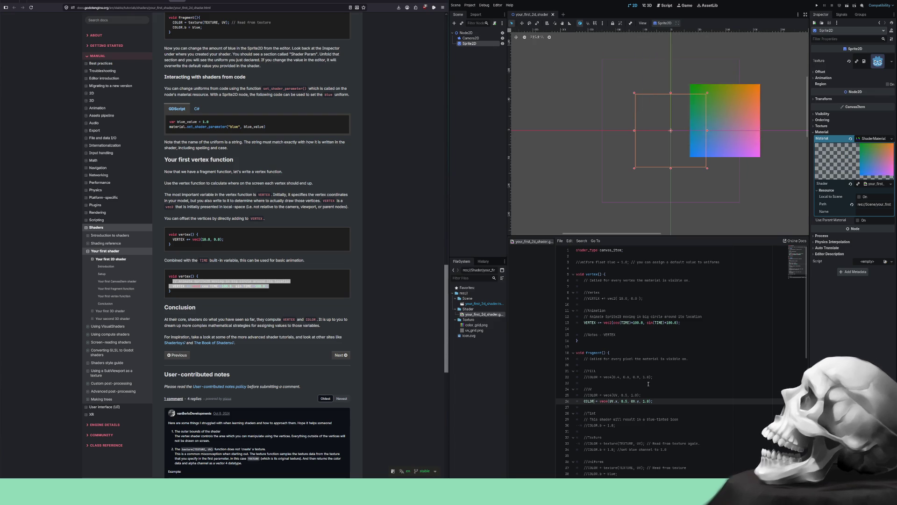
{"action": "type", "text": ".rgb"}
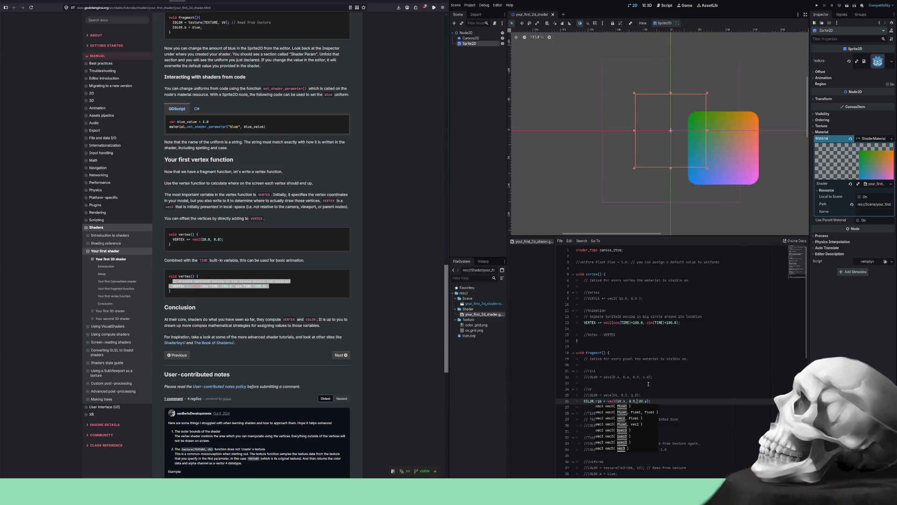
{"action": "key", "text": "Delete"}
{"action": "key", "text": "Delete"}
{"action": "key", "text": "Delete"}
{"action": "type", "text": "1."}
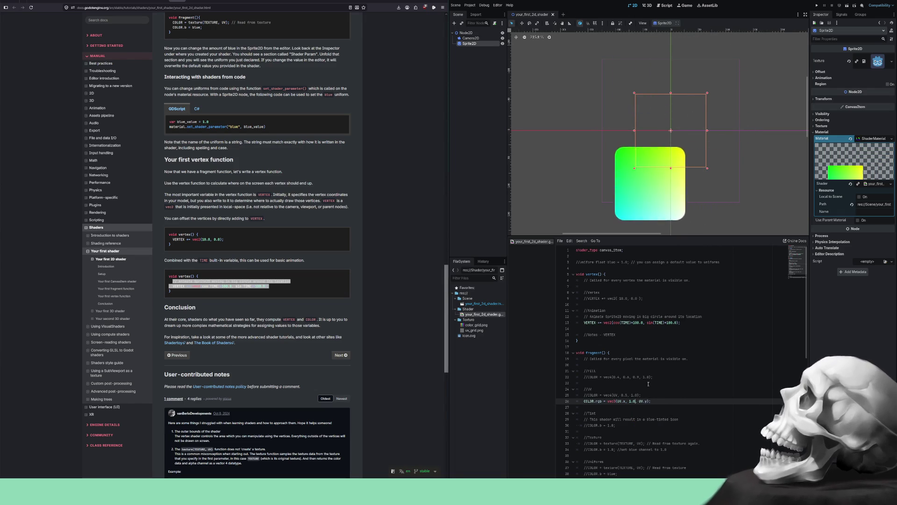
- Delete the experimental colour line entirely, including its leftover empty line
{"action": "key", "text": "Home"}
{"action": "key", "text": "shift+End"}
{"action": "key", "text": "BackSpace"}
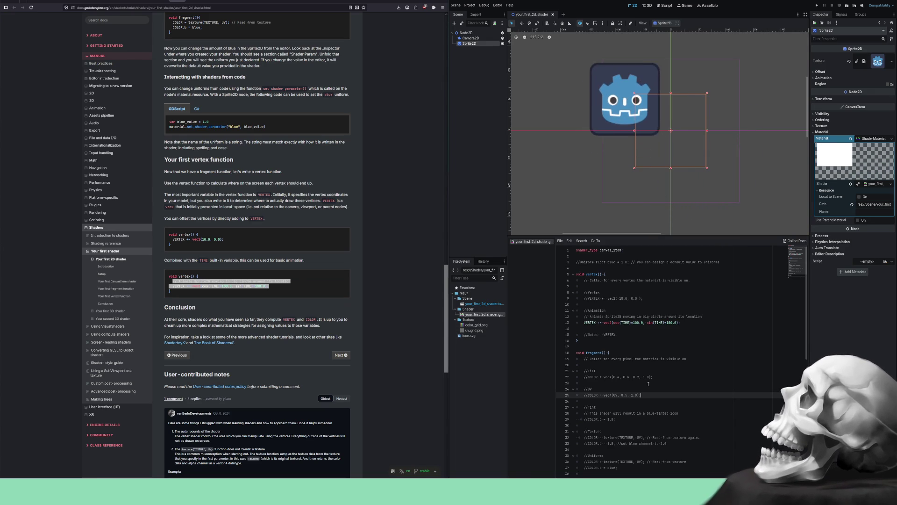
{"action": "scroll", "coordinate": [648, 384], "scroll_direction": "down", "scroll_amount": 4}
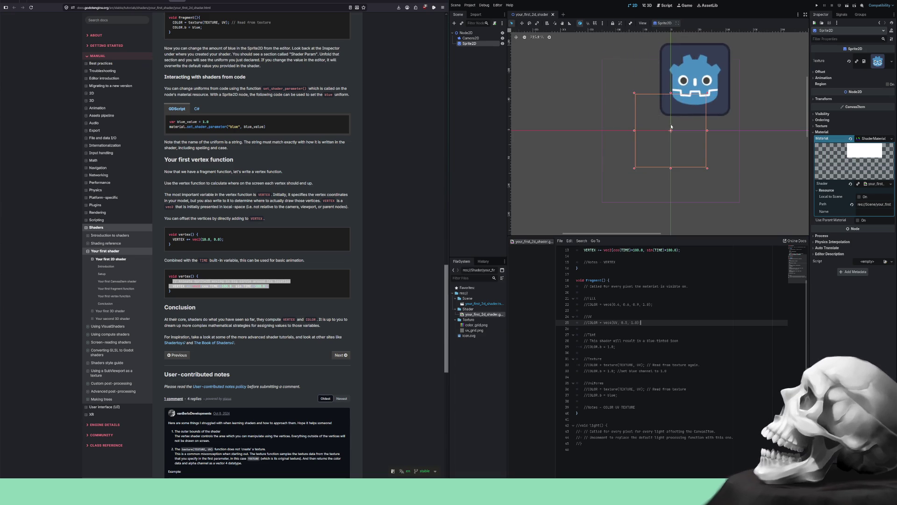
- Review the shader code around the commented UV colour line, then return the docs to the Shaders index
{"action": "scroll", "coordinate": [589, 350], "scroll_direction": "up", "scroll_amount": 4}
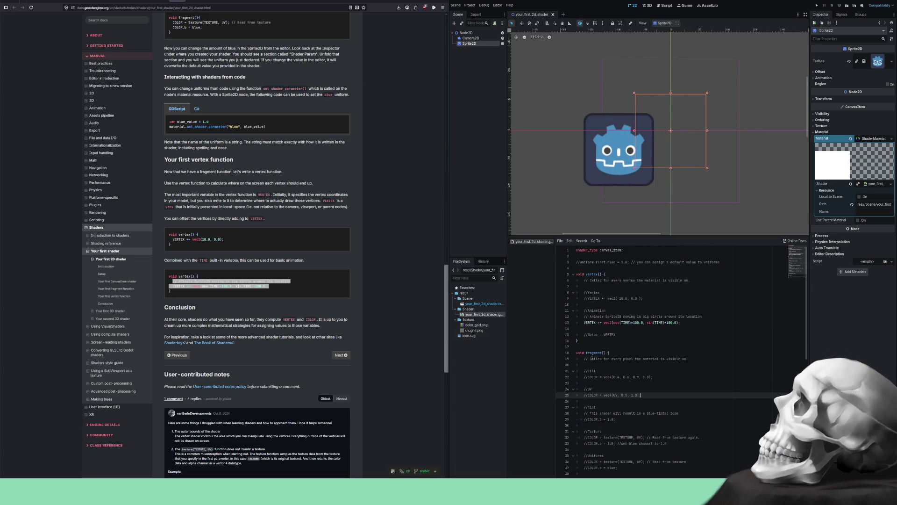
{"action": "double_click", "coordinate": [616, 395]}
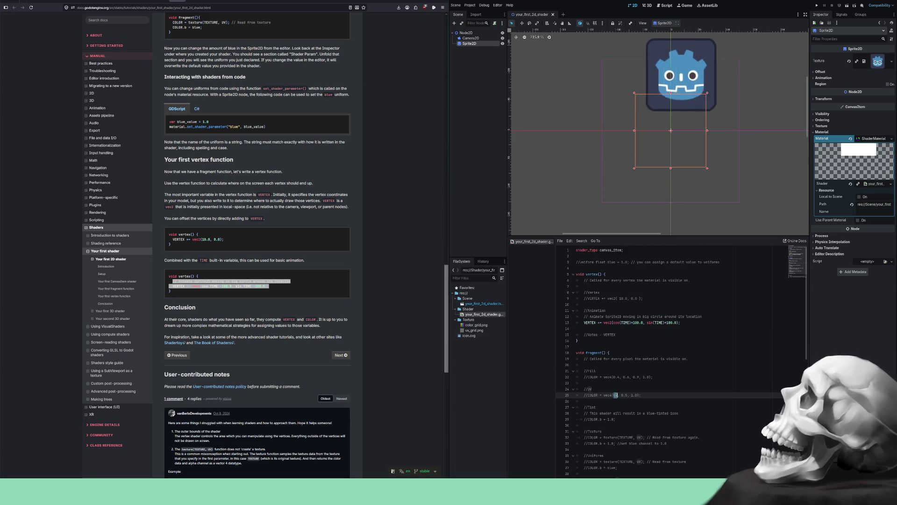
{"action": "scroll", "coordinate": [616, 393], "scroll_direction": "down", "scroll_amount": 5}
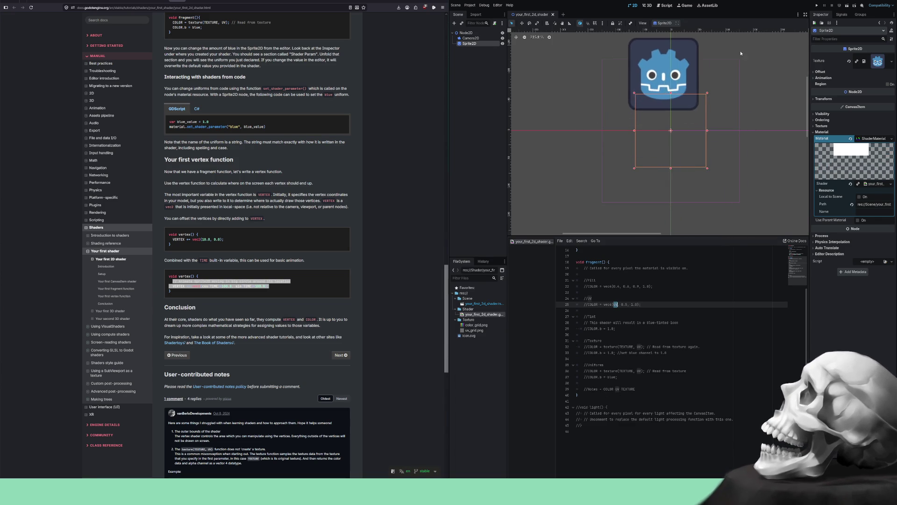
{"action": "scroll", "coordinate": [602, 374], "scroll_direction": "up", "scroll_amount": 5}
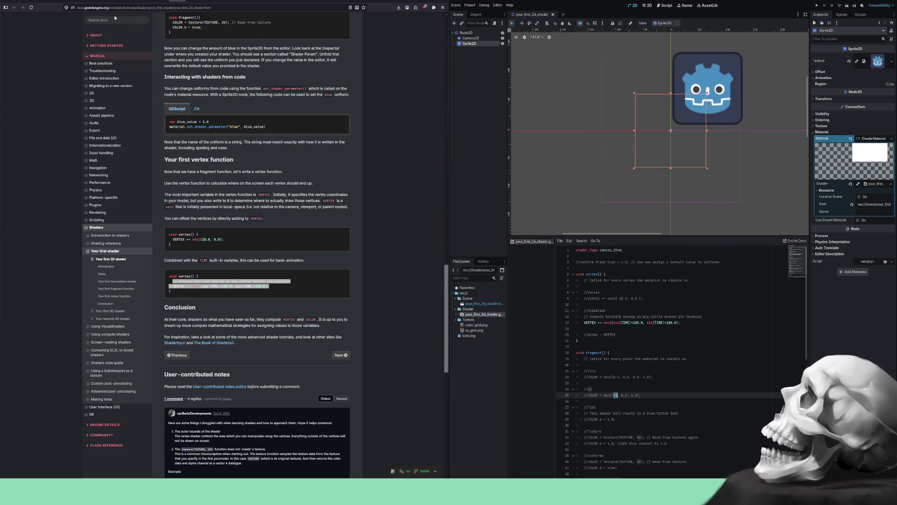
{"action": "key", "text": "alt+Left"}
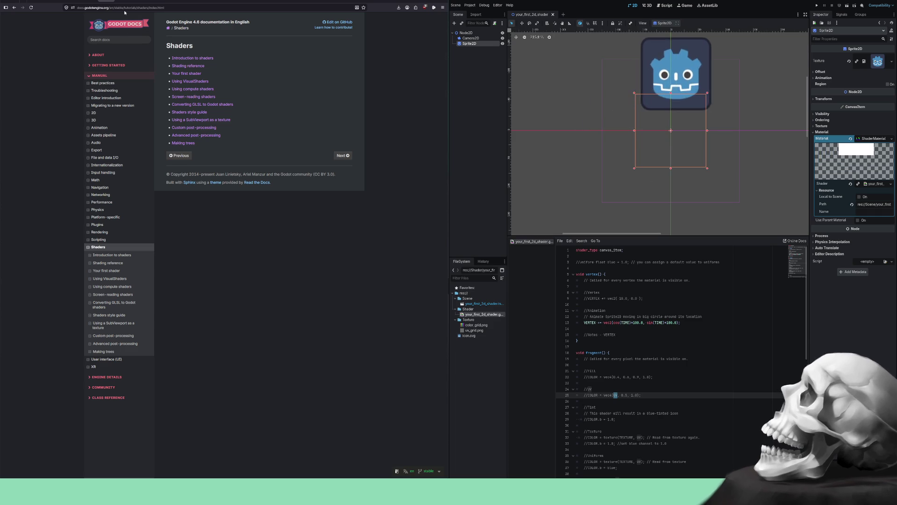
- Skim the Introduction to shaders page, then move on to the Shading reference page
{"action": "left_click", "coordinate": [192, 58]}
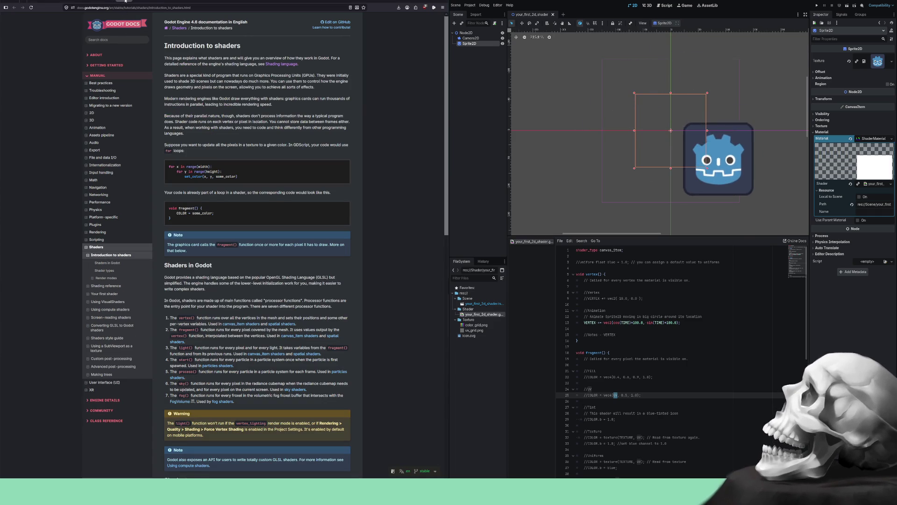
{"action": "scroll", "coordinate": [221, 97], "scroll_direction": "down", "scroll_amount": 5}
{"action": "scroll", "coordinate": [222, 97], "scroll_direction": "down", "scroll_amount": 4}
{"action": "scroll", "coordinate": [222, 97], "scroll_direction": "up", "scroll_amount": 8}
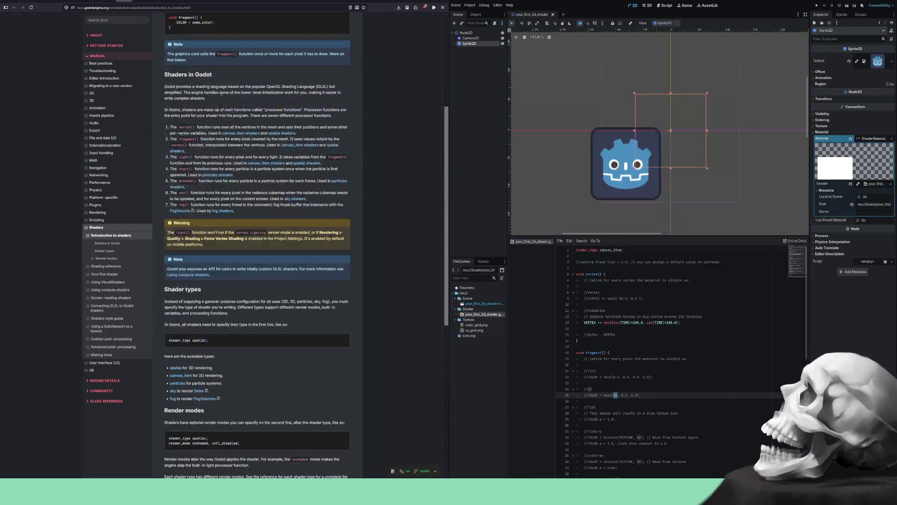
{"action": "key", "text": "Right"}
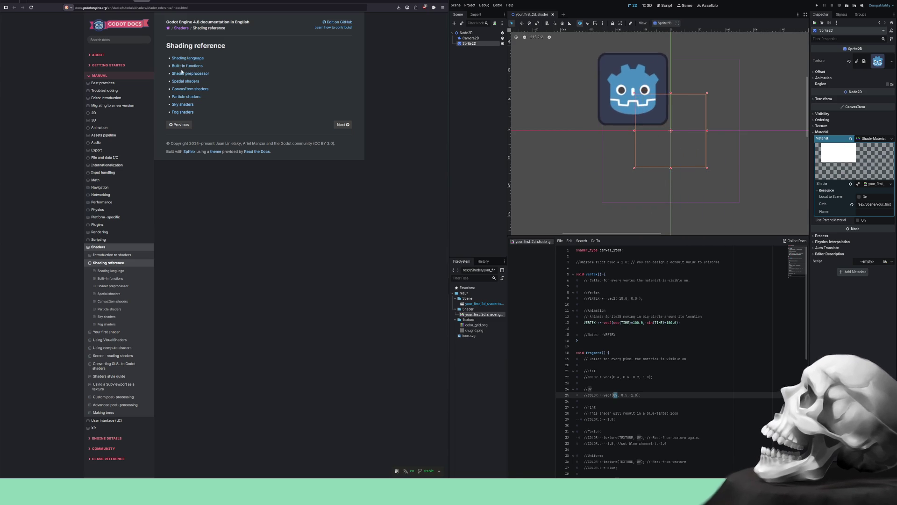
- Open the CanvasItem shaders reference in a new tab and read through it
{"action": "right_click", "coordinate": [184, 89]}
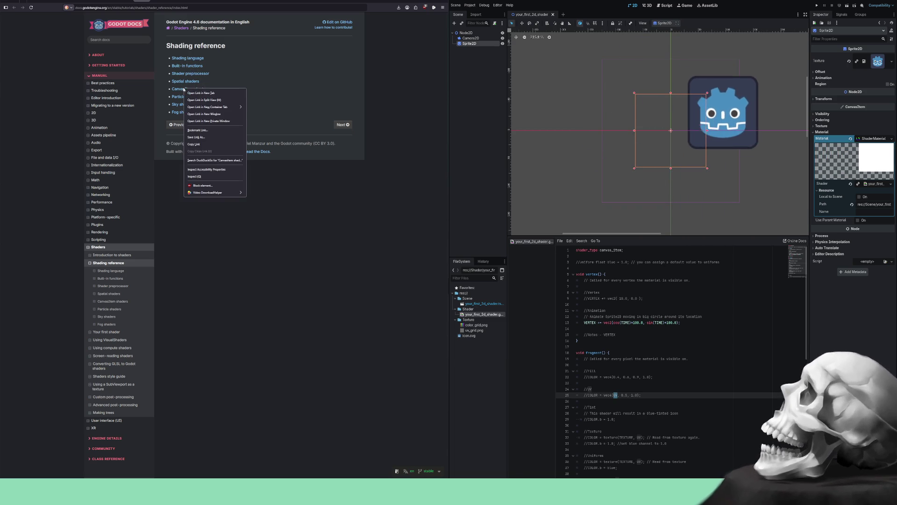
{"action": "left_click", "coordinate": [197, 93]}
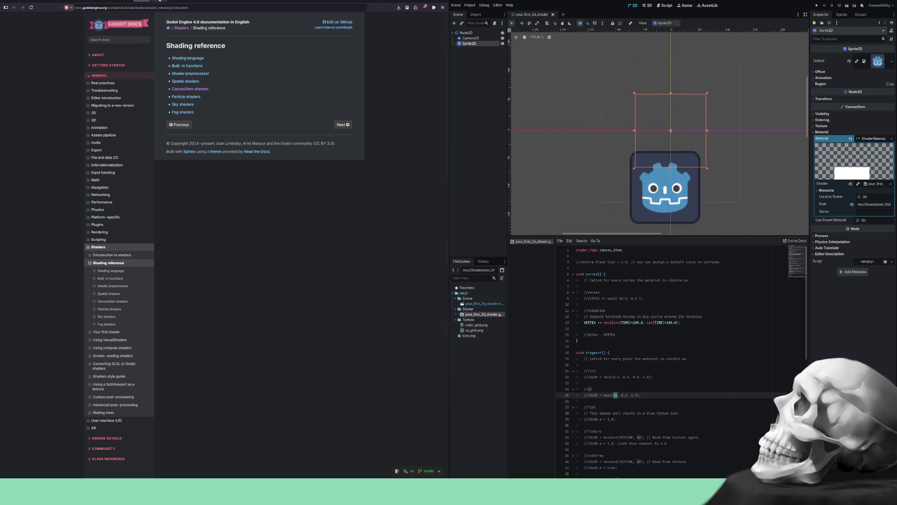
{"action": "left_click", "coordinate": [160, 1]}
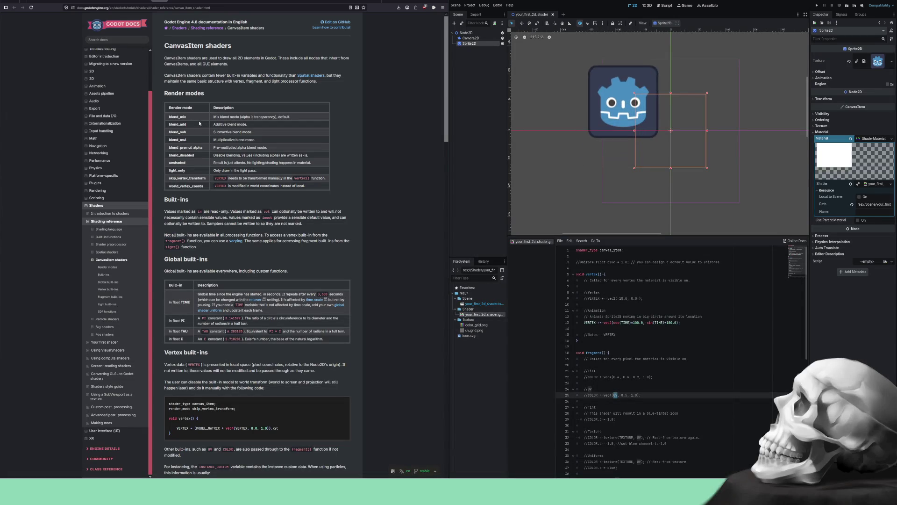
{"action": "scroll", "coordinate": [199, 123], "scroll_direction": "down", "scroll_amount": 5}
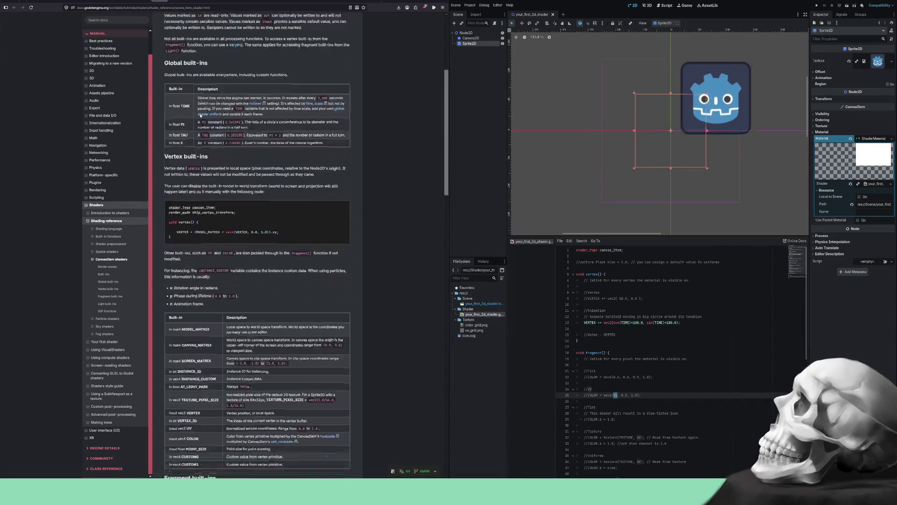
{"action": "scroll", "coordinate": [201, 116], "scroll_direction": "down", "scroll_amount": 2}
{"action": "scroll", "coordinate": [201, 112], "scroll_direction": "down", "scroll_amount": 6}
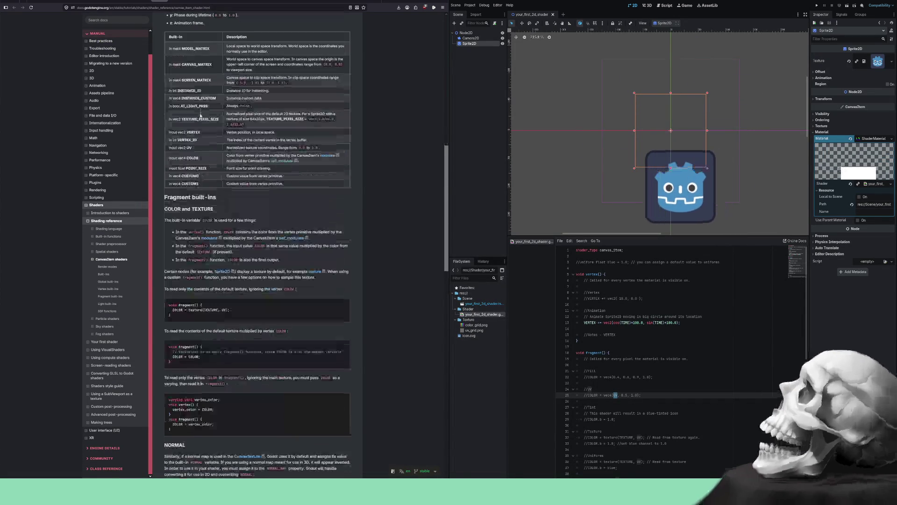
{"action": "scroll", "coordinate": [201, 113], "scroll_direction": "down", "scroll_amount": 12}
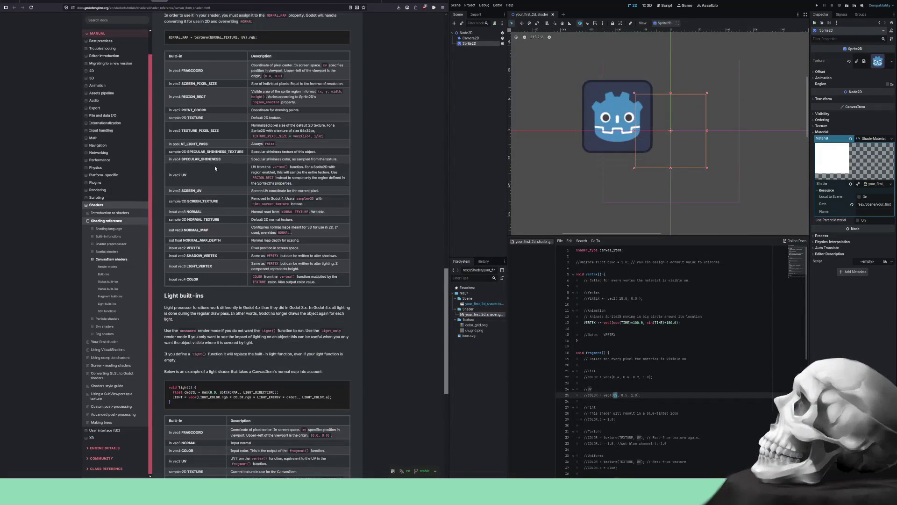
{"action": "scroll", "coordinate": [215, 168], "scroll_direction": "down", "scroll_amount": 6}
{"action": "scroll", "coordinate": [214, 161], "scroll_direction": "up", "scroll_amount": 6}
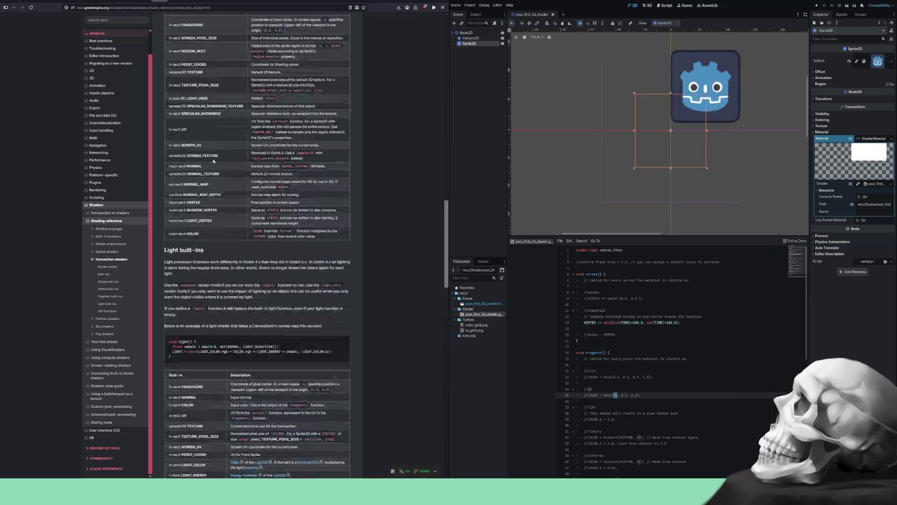
{"action": "scroll", "coordinate": [189, 117], "scroll_direction": "up", "scroll_amount": 20}
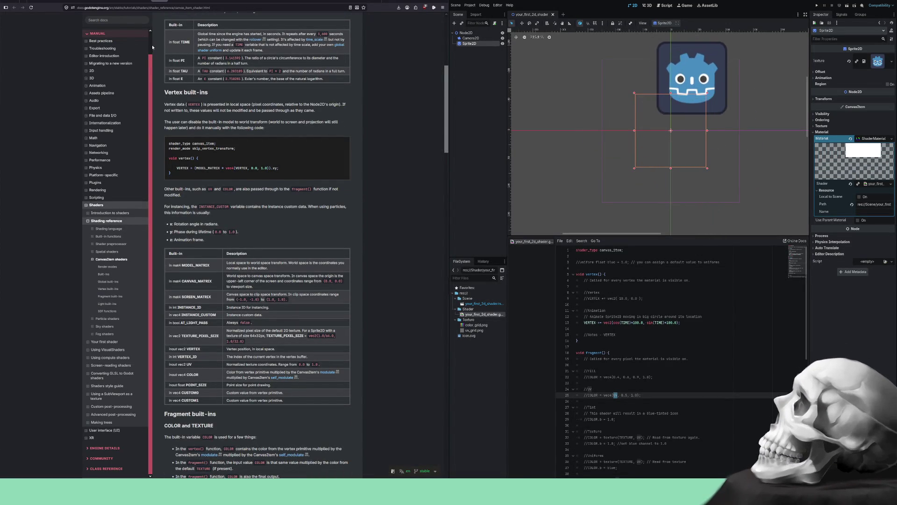
{"action": "left_click_drag", "start_coordinate": [151, 63], "coordinate": [159, 10]}
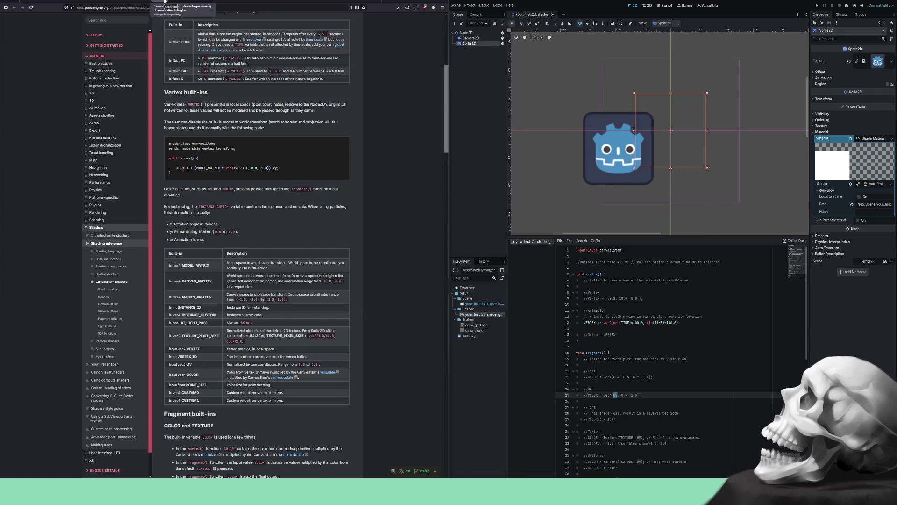
- Switch tabs back to the Your first 2D shader tutorial
{"action": "left_click", "coordinate": [164, 1]}
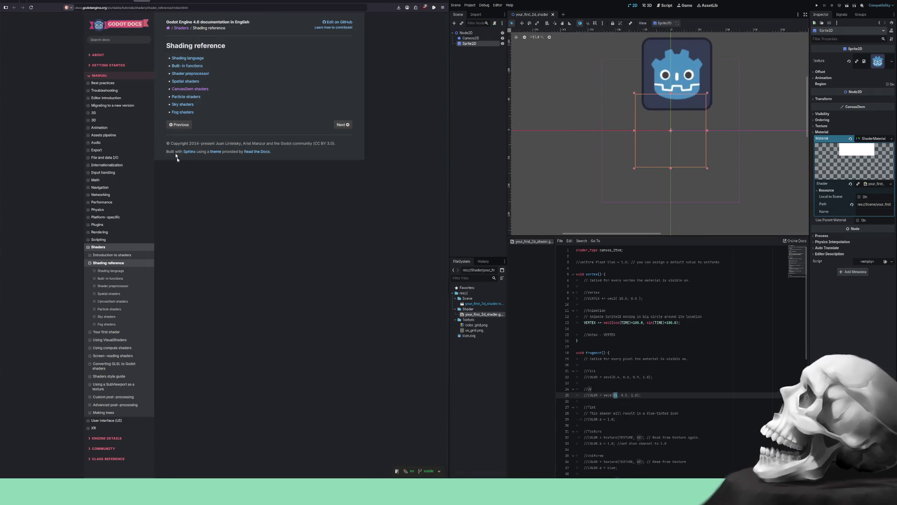
{"action": "left_click", "coordinate": [160, 2]}
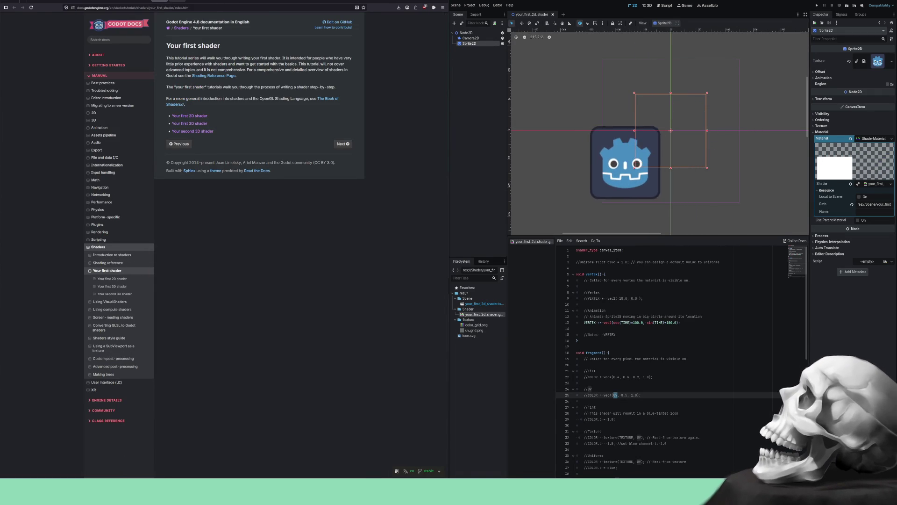
{"action": "left_click", "coordinate": [177, 1]}
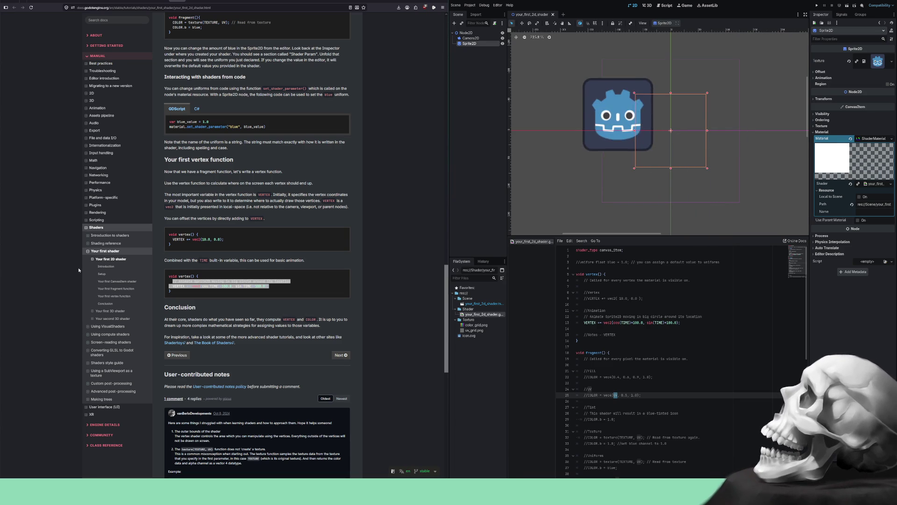
- Space out line 13 so it reads cos( TIME ) * 100.0 and sin( TIME ) * 100.0
{"action": "left_click", "coordinate": [371, 268]}
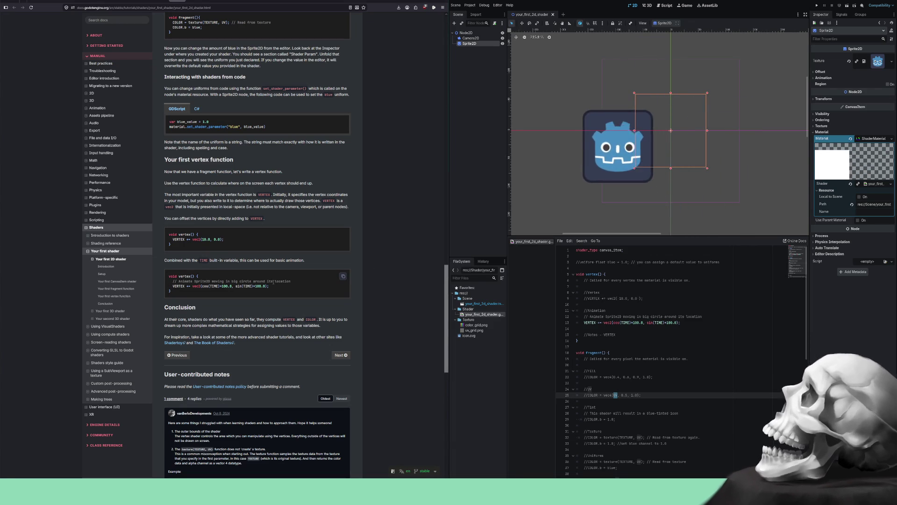
{"action": "left_click", "coordinate": [591, 316]}
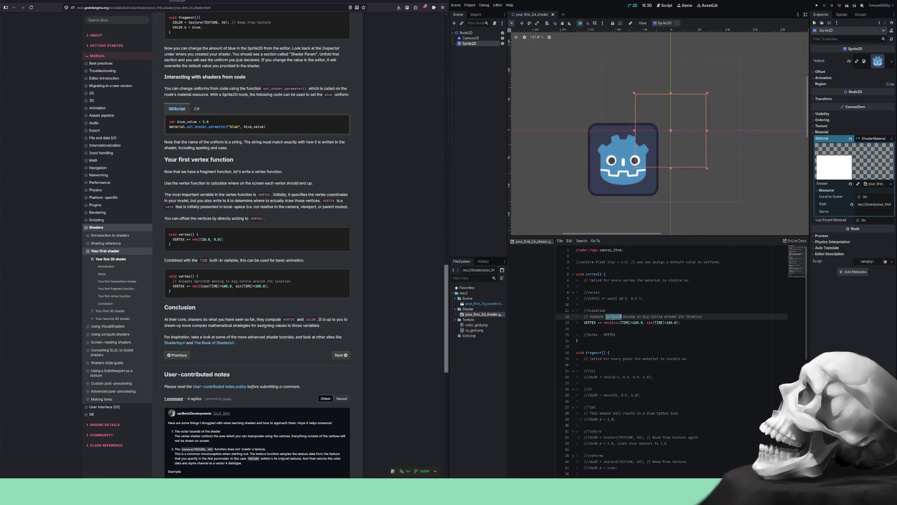
{"action": "double_click", "coordinate": [613, 316]}
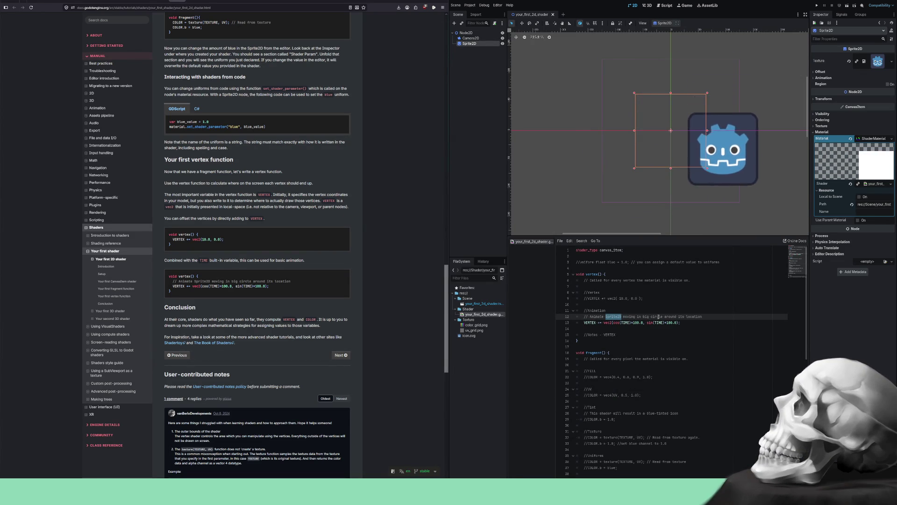
{"action": "double_click", "coordinate": [590, 322]}
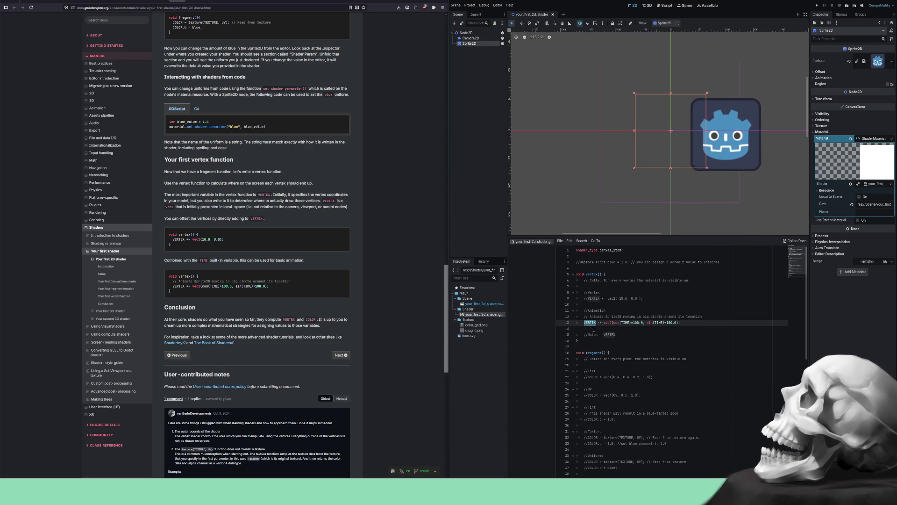
{"action": "left_click", "coordinate": [616, 323]}
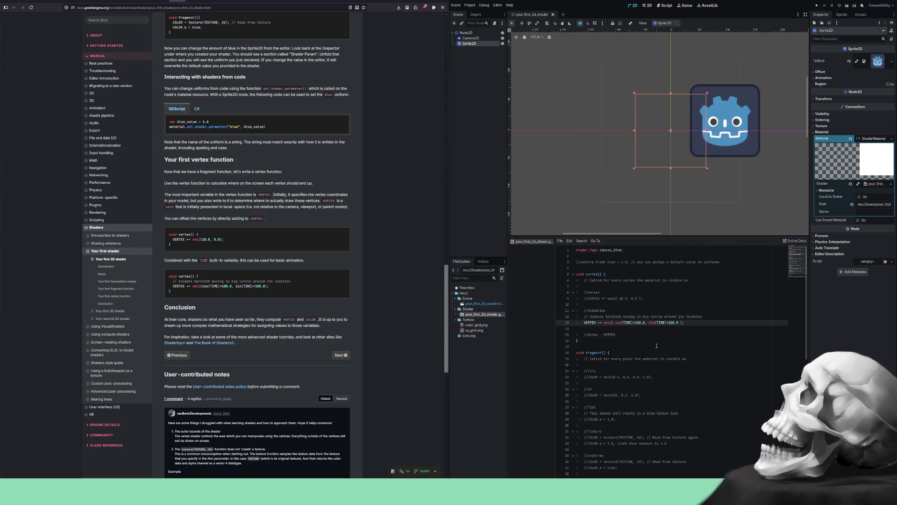
{"action": "key", "text": "Left"}
{"action": "key", "text": "Left"}
{"action": "key", "text": "Left"}
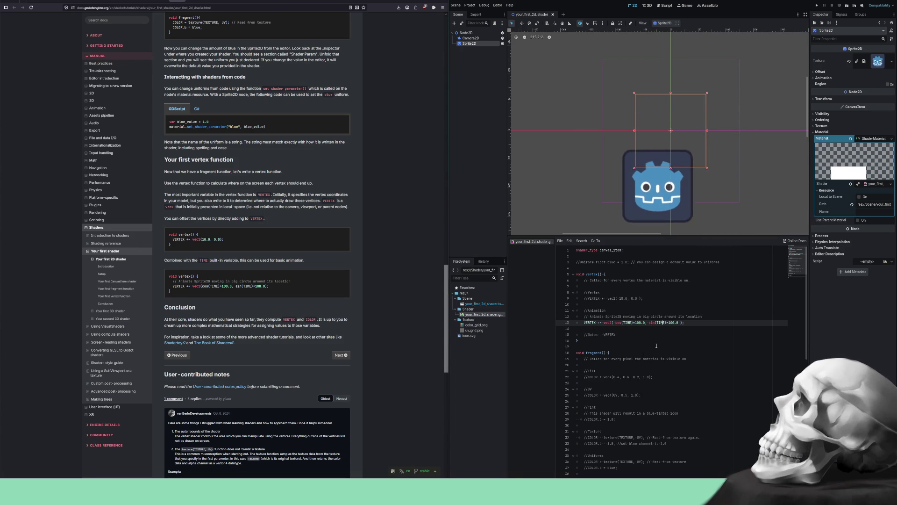
{"action": "key", "text": "Left"}
{"action": "key", "text": "Left"}
{"action": "key", "text": "Left"}
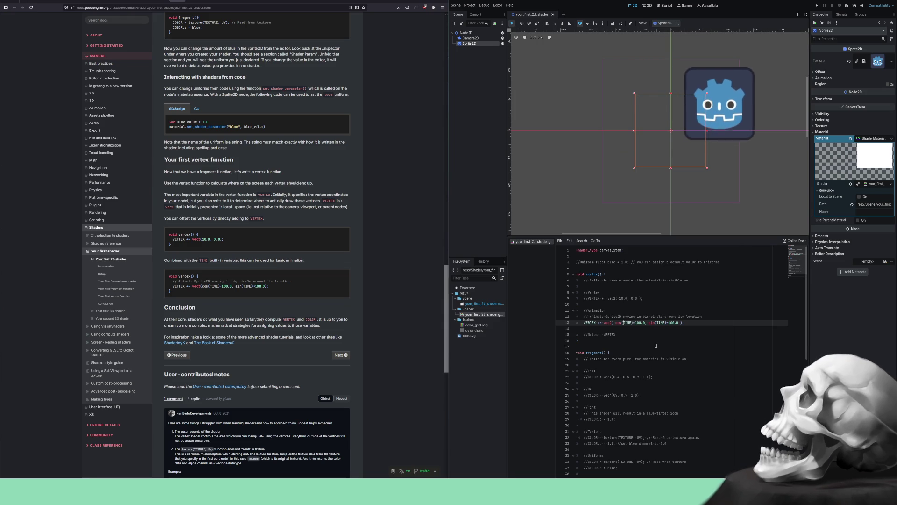
{"action": "key", "text": "Right"}
{"action": "key", "text": "Right"}
{"action": "key", "text": "Right"}
{"action": "key", "text": "Right"}
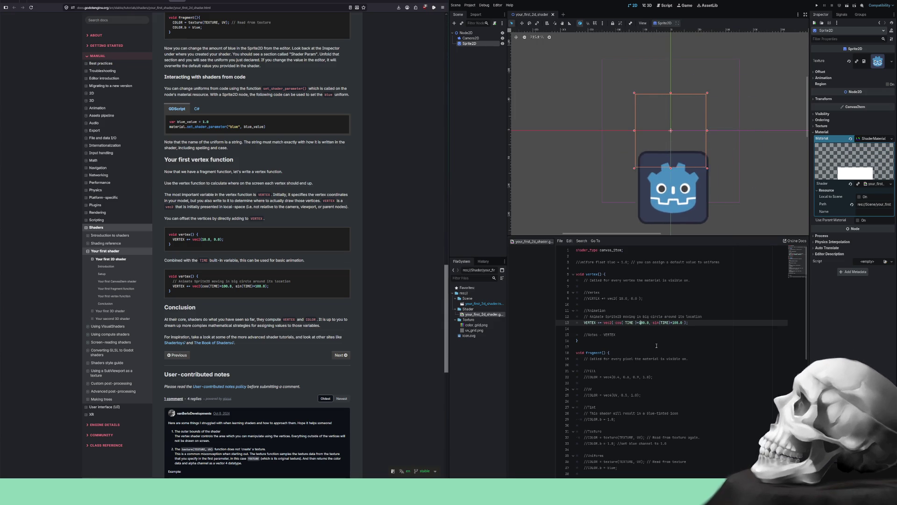
{"action": "key", "text": "Right"}
{"action": "key", "text": "Right"}
{"action": "key", "text": "Right"}
{"action": "key", "text": "Right"}
{"action": "key", "text": "Right"}
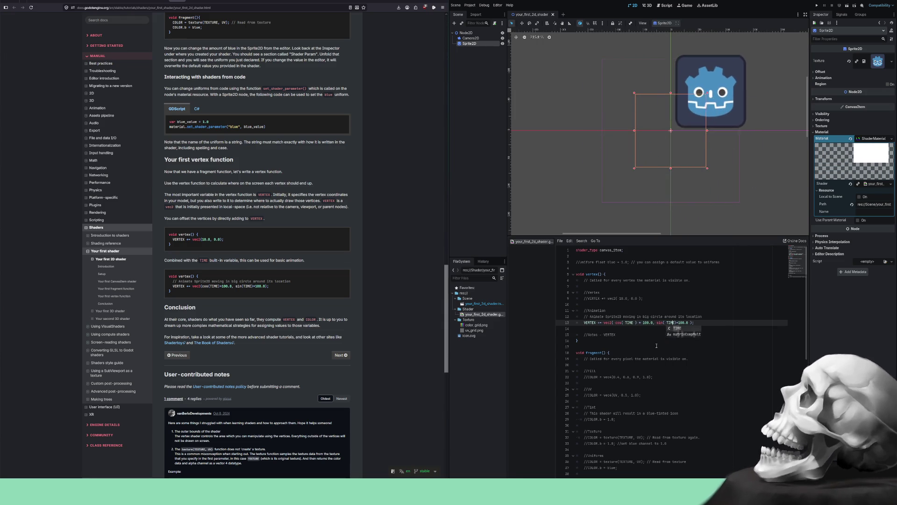
{"action": "key", "text": "Right"}
{"action": "key", "text": "Right"}
{"action": "key", "text": "Right"}
{"action": "key", "text": "Right"}
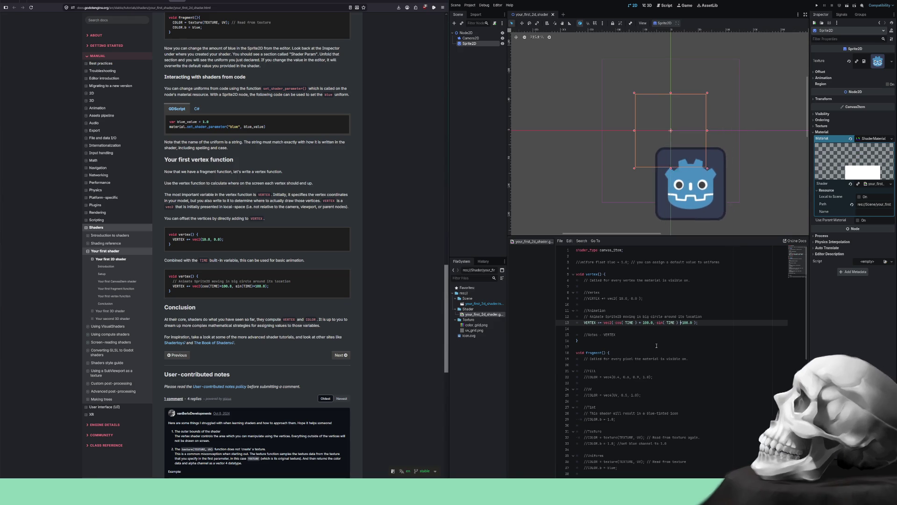
{"action": "key", "text": "Right"}
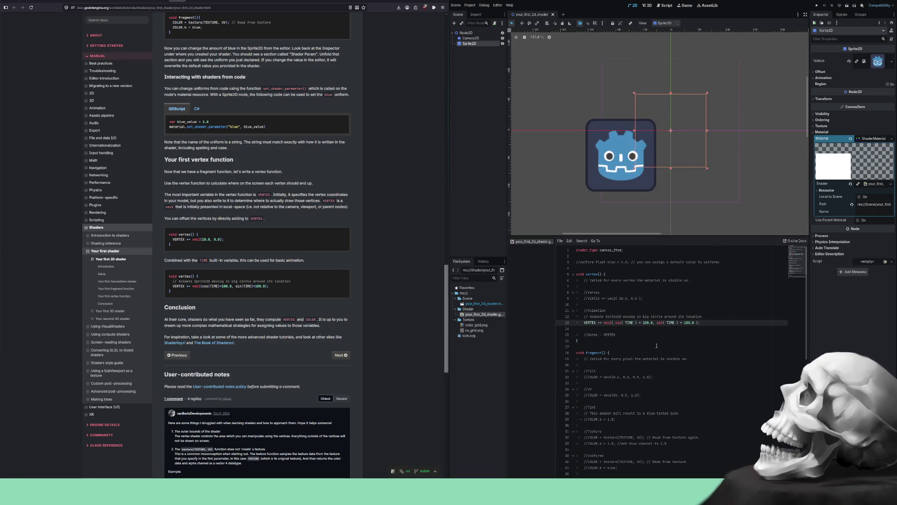
{"action": "key", "text": "Down"}
{"action": "key", "text": "Down"}
- Append 'cos sin TIME' to the //Notes - VERTEX comment
{"action": "key", "text": "End"}
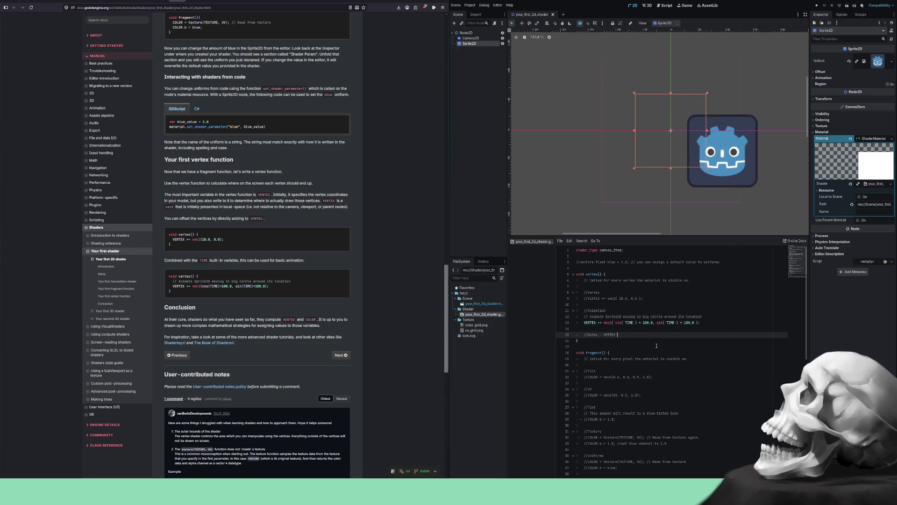
{"action": "type", "text": "cos s"}
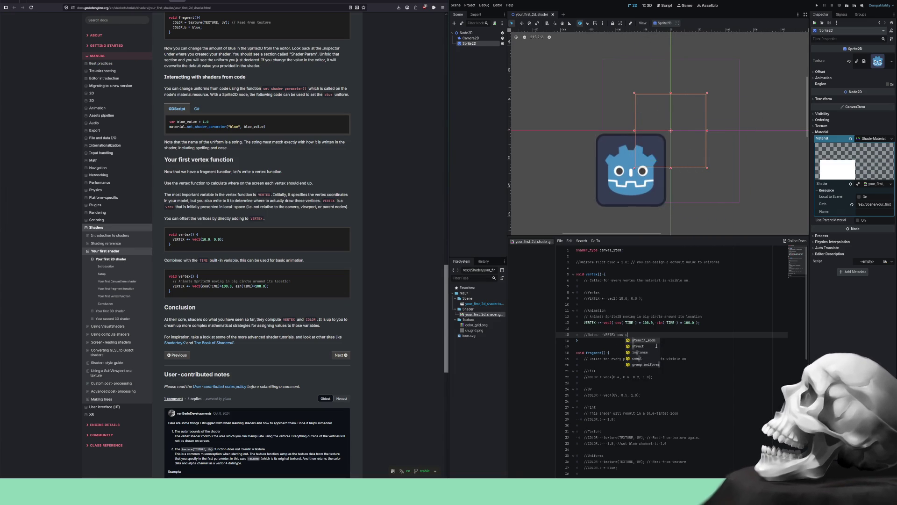
{"action": "type", "text": "in"}
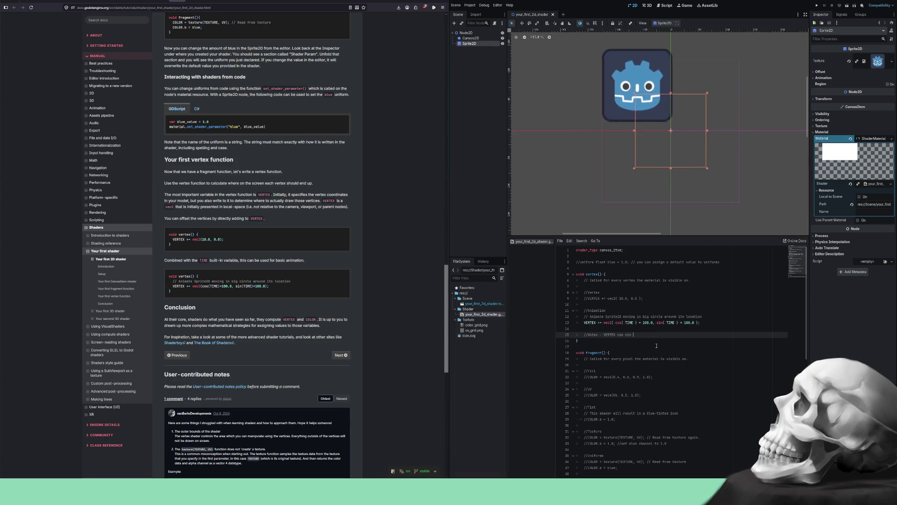
{"action": "type", "text": "TIME"}
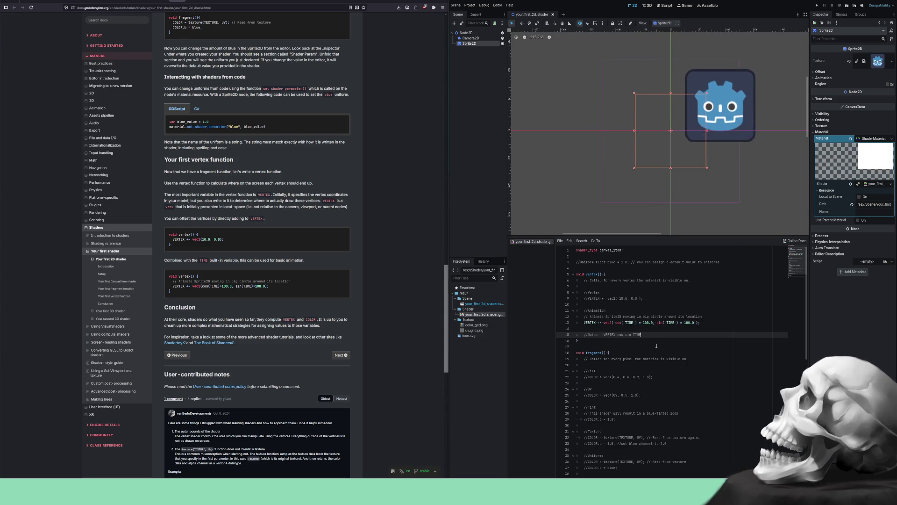
- Comment out the circling offset line 13 with Ctrl+K so the sprite stays centred
{"action": "key", "text": "Up"}
{"action": "key", "text": "Up"}
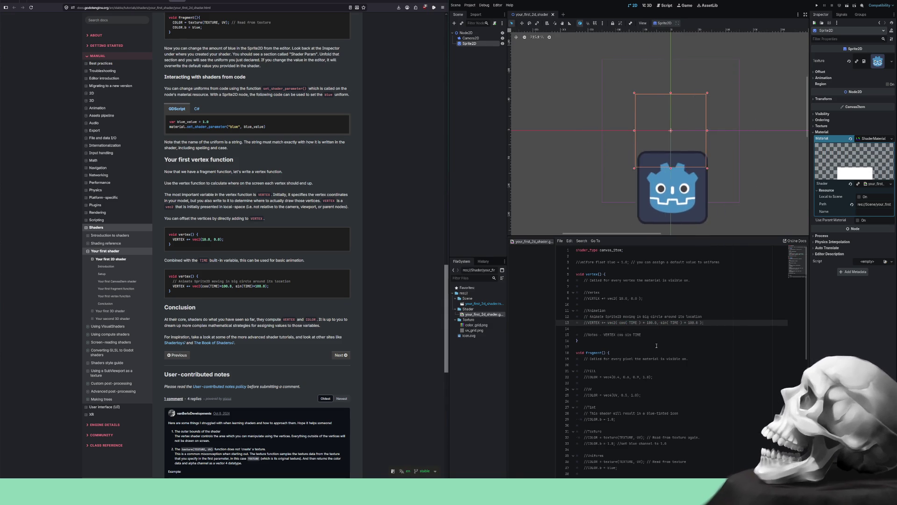
{"action": "key", "text": "ctrl+k"}
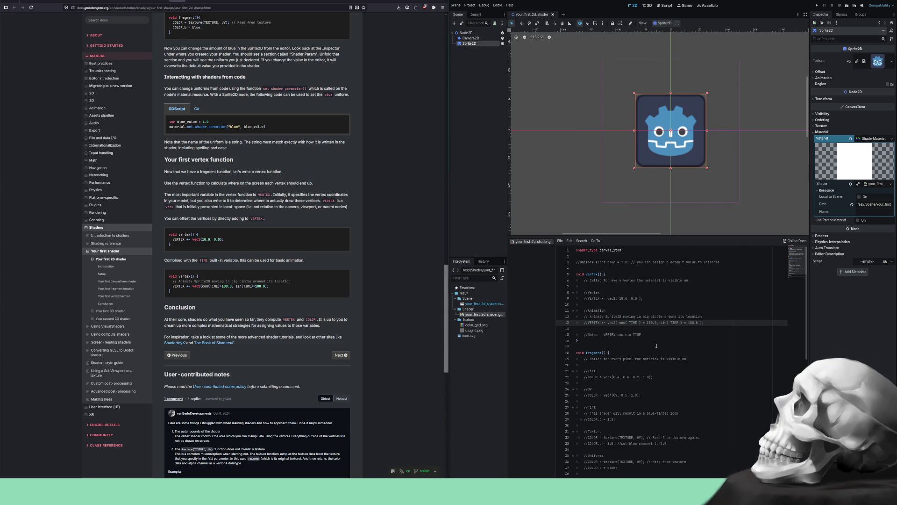
{"action": "scroll", "coordinate": [655, 344], "scroll_direction": "down", "scroll_amount": 3}
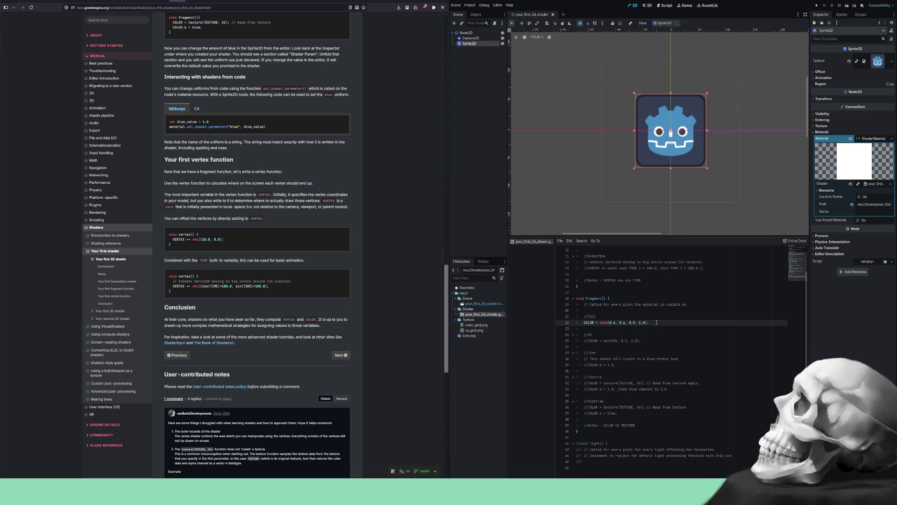
- Finish the vec4 colour line and add COLOR = vec4(UV, TIME, 1.0); on a new line
{"action": "type", "text": ";"}
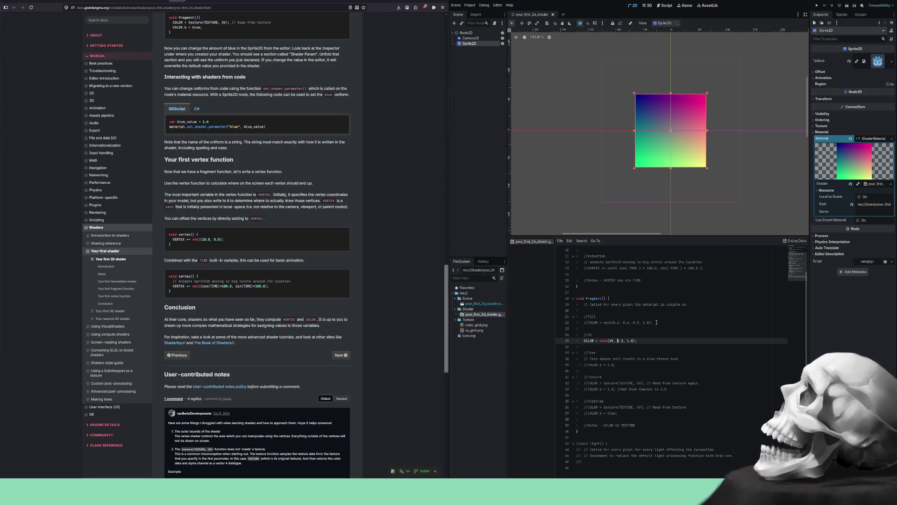
{"action": "key", "text": "End"}
{"action": "key", "text": "Return"}
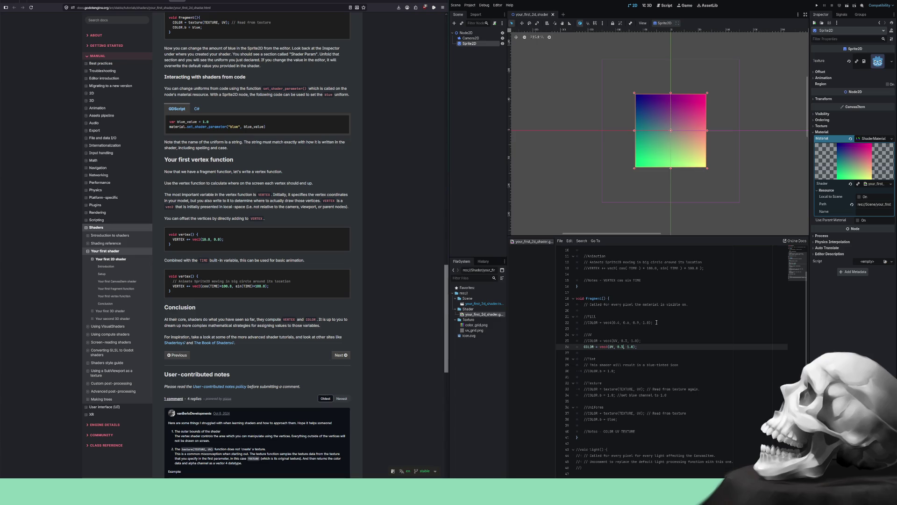
{"action": "type", "text": "IME"}
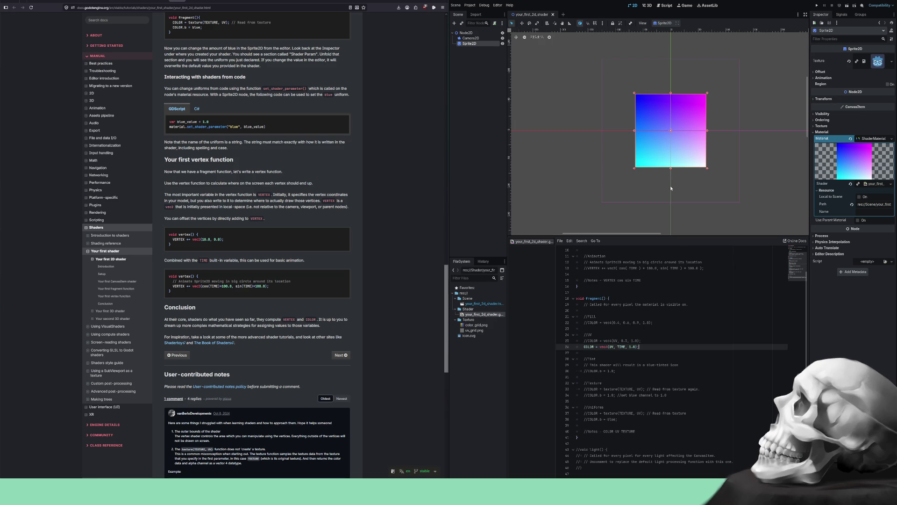
- Deselect the sprite, zoom in and pan until the gradient sprite fills the canvas
{"action": "left_click", "coordinate": [681, 180]}
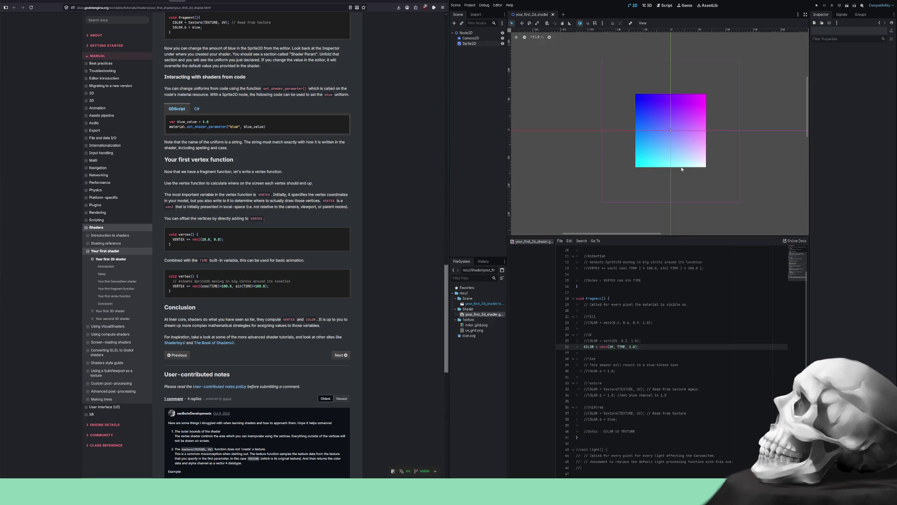
{"action": "scroll", "coordinate": [674, 185], "scroll_direction": "up", "scroll_amount": 5}
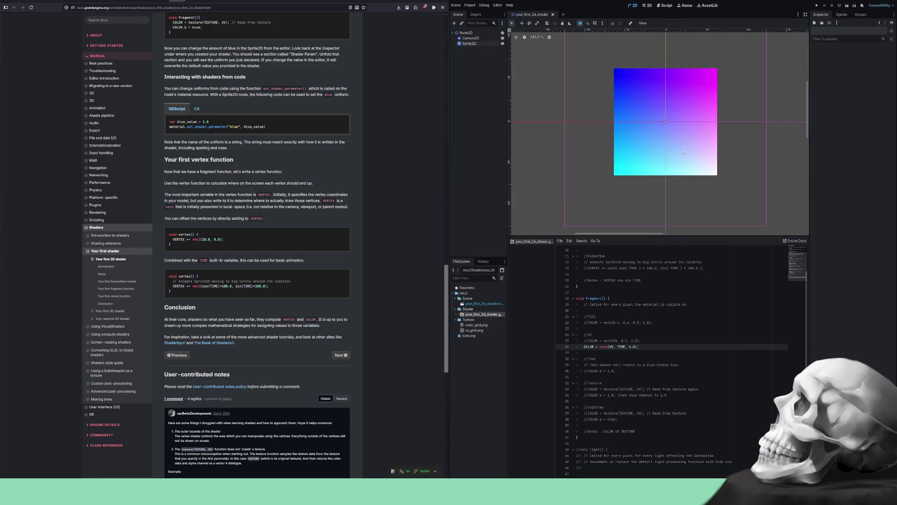
{"action": "mouse_move", "coordinate": [661, 128]}
{"action": "left_mouse_down"}
{"action": "mouse_move", "coordinate": [662, 178]}
{"action": "mouse_move", "coordinate": [667, 156]}
{"action": "left_mouse_up"}
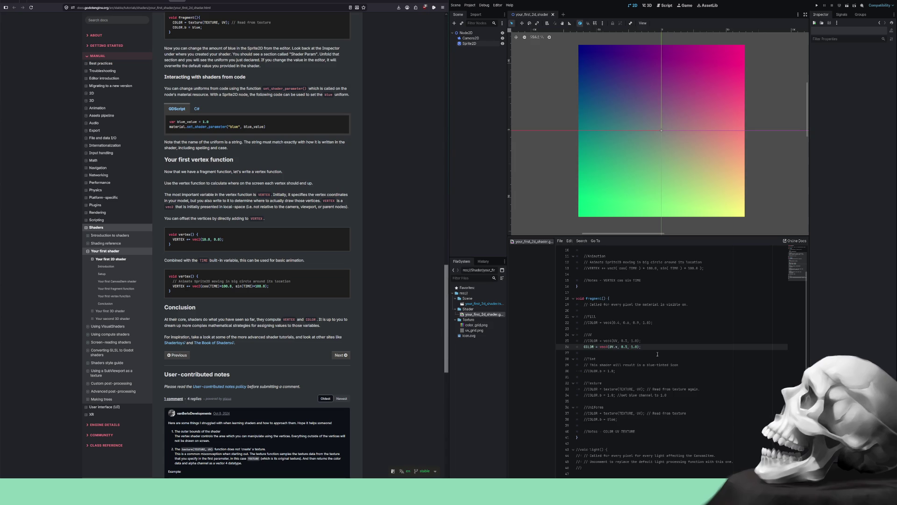
- Change line 26 to COLOR = vec4(UV.x, sin(TIME), 0.5, 1.0);
{"action": "type", "text": "UV.x"}
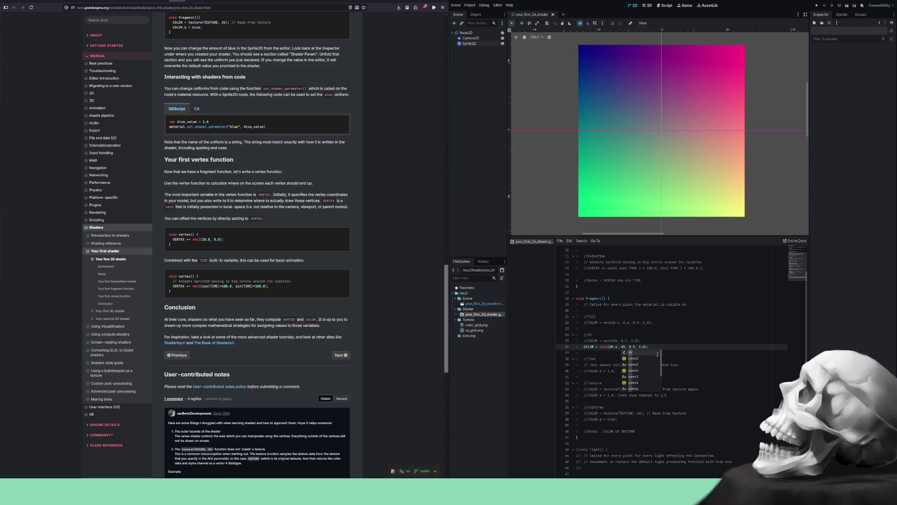
{"action": "type", "text": ","}
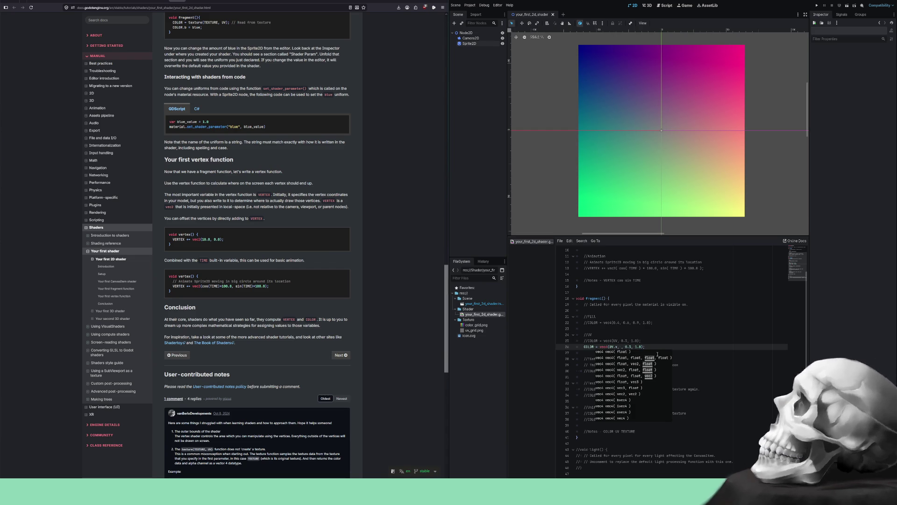
{"action": "type", "text": "IME"}
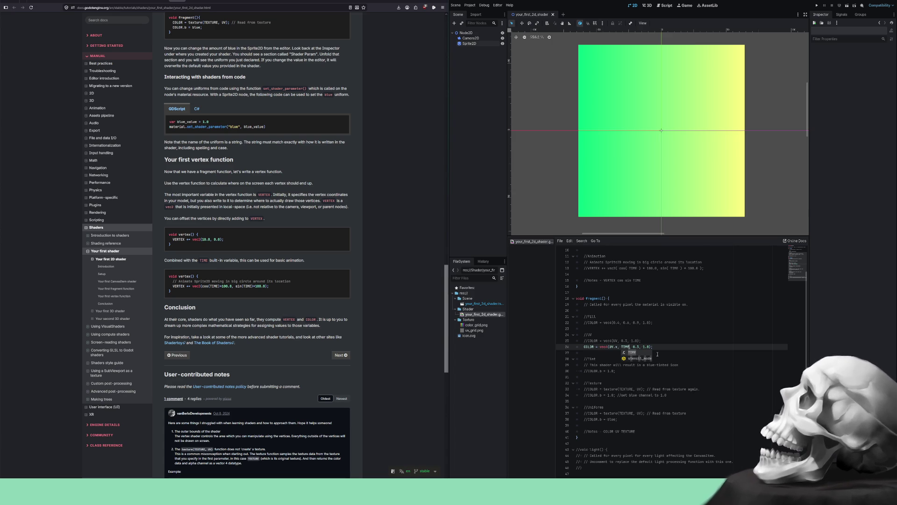
{"action": "key", "text": "Left"}
{"action": "key", "text": "Left"}
{"action": "key", "text": "Left"}
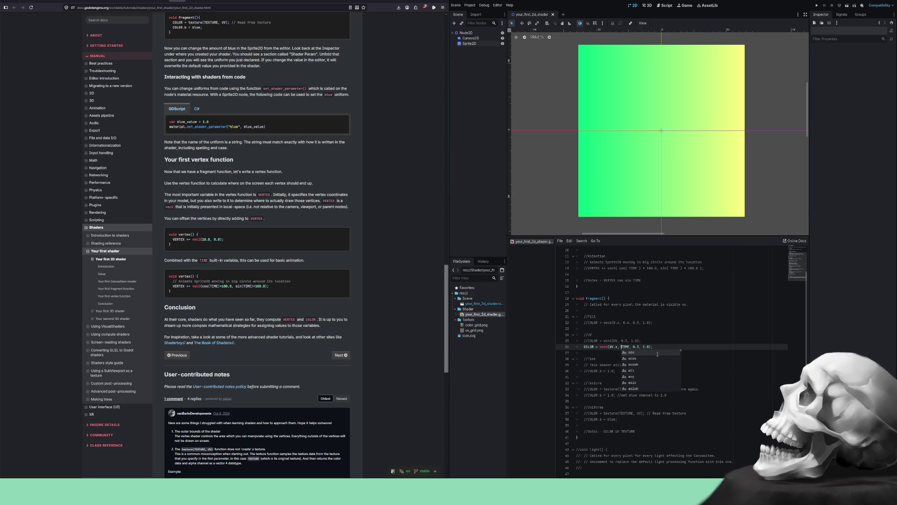
{"action": "type", "text": "cos("}
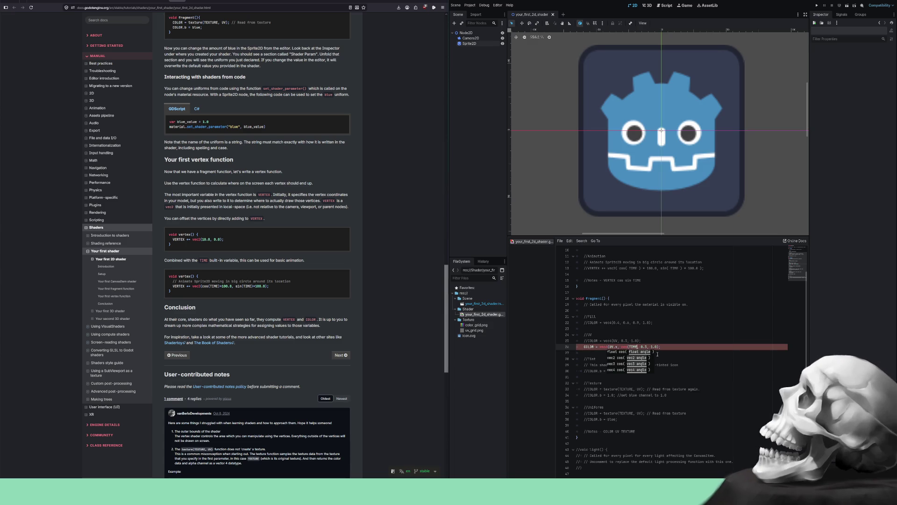
{"action": "key", "text": "Right"}
{"action": "key", "text": "Right"}
{"action": "key", "text": "Right"}
{"action": "type", "text": ")"}
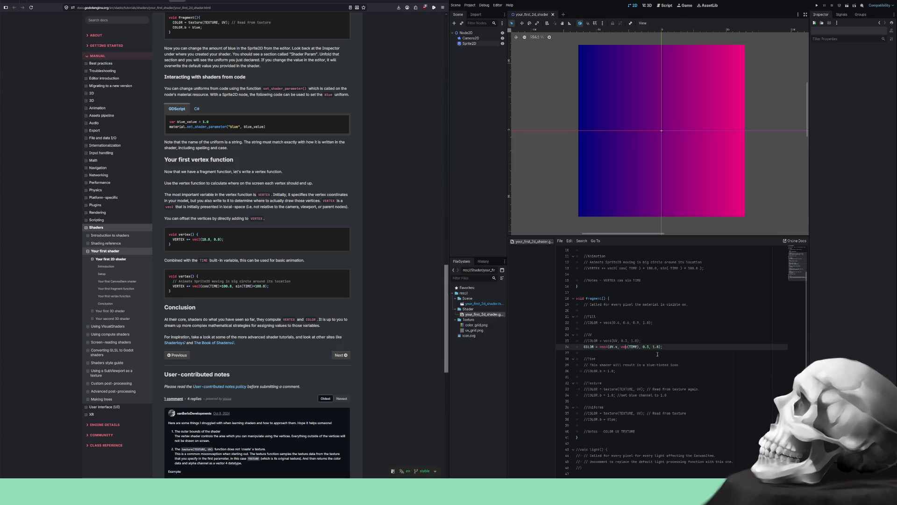
{"action": "key", "text": "Delete"}
{"action": "key", "text": "Delete"}
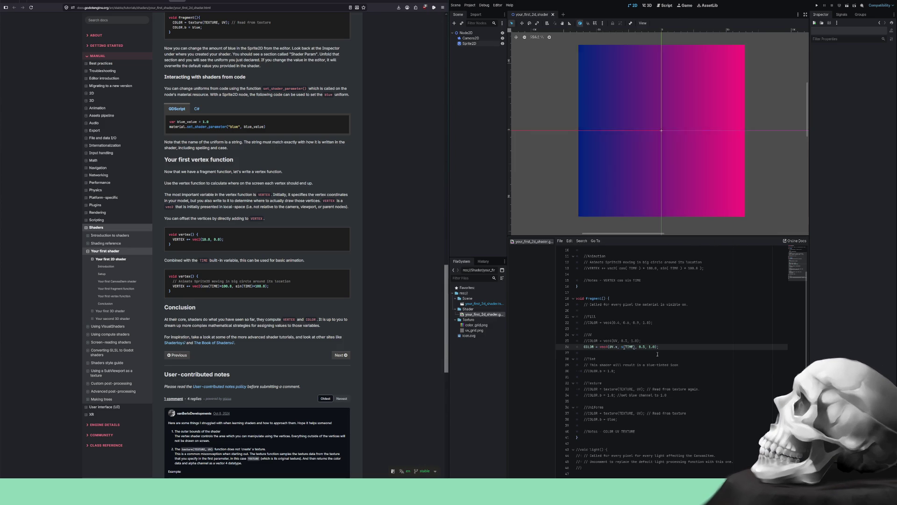
{"action": "type", "text": "in"}
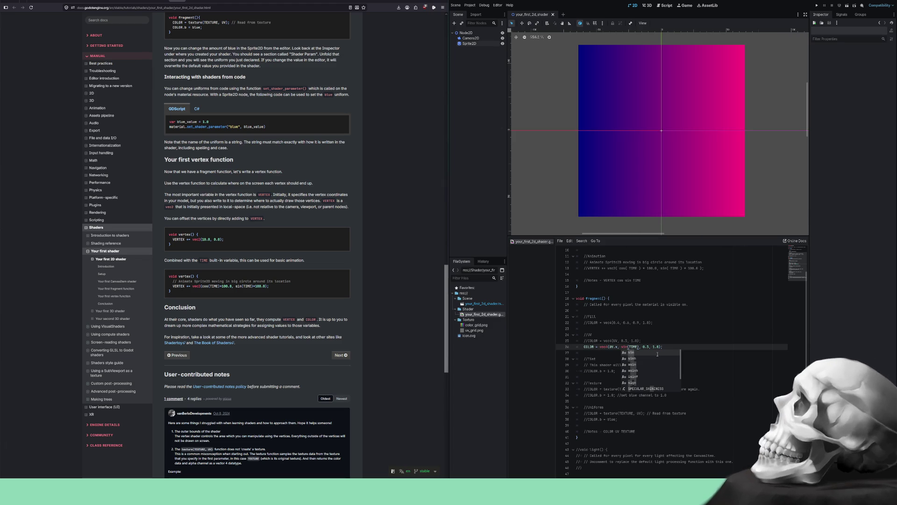
- Select line 25's commented UV colour statement
{"action": "key", "text": "Escape"}
{"action": "key", "text": "Up"}
{"action": "key", "text": "shift+Home"}
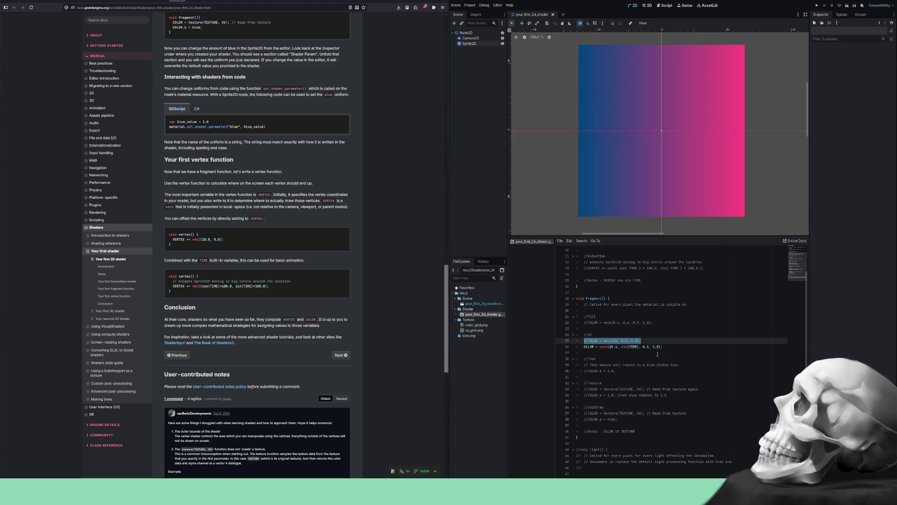
- Duplicate the UV colour line and replace its 0.5 blue value with cos(TIME)
{"action": "key", "text": "ctrl+c"}
{"action": "key", "text": "Down"}
{"action": "key", "text": "shift+Home"}
{"action": "key", "text": "ctrl+v"}
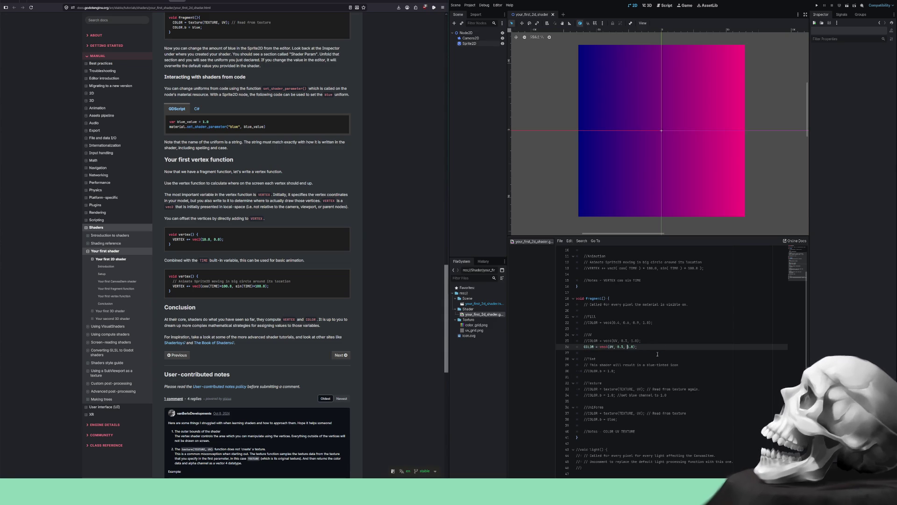
{"action": "key", "text": "Left"}
{"action": "key", "text": "Left"}
{"action": "key", "text": "BackSpace"}
{"action": "key", "text": "BackSpace"}
{"action": "key", "text": "BackSpace"}
{"action": "type", "text": "cos(TIME"}
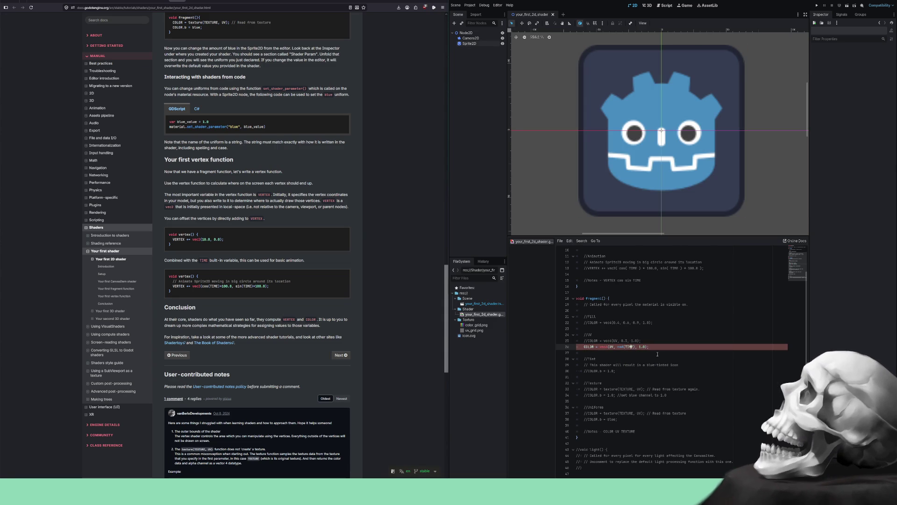
{"action": "type", "text": "s"}
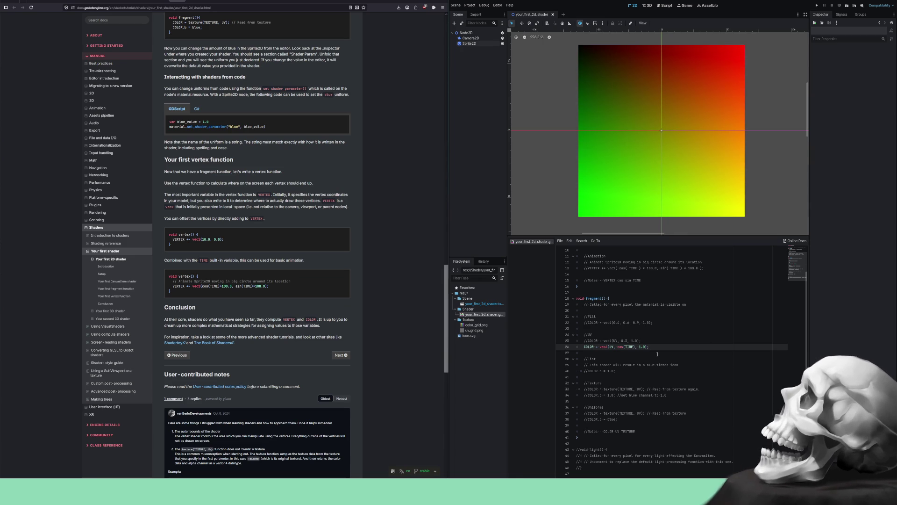
- Delete the cos(TIME) colour line and save the scene and shader
{"action": "key", "text": "shift+Home"}
{"action": "key", "text": "shift+Home"}
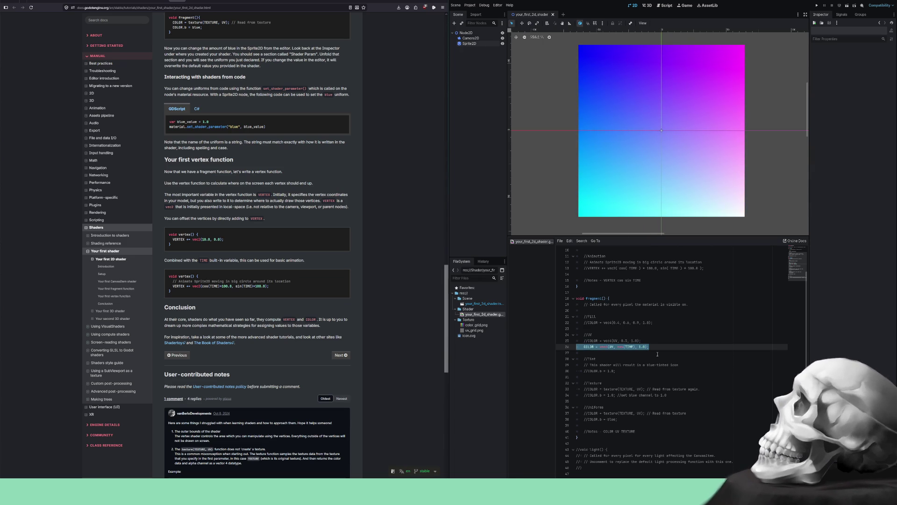
{"action": "key", "text": "BackSpace"}
{"action": "key", "text": "BackSpace"}
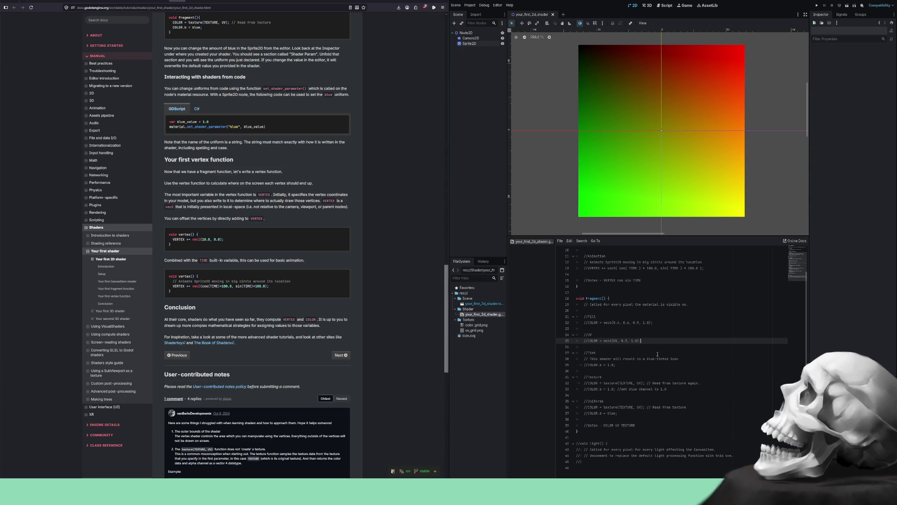
{"action": "key", "text": "ctrl+s"}
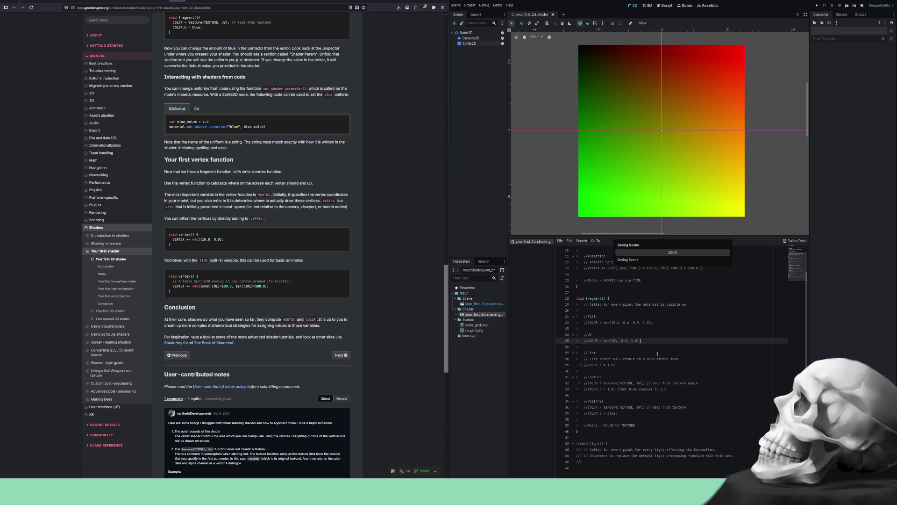
{"action": "key", "text": "Up"}
{"action": "key", "text": "Up"}
{"action": "key", "text": "Up"}
{"action": "key", "text": "Up"}
{"action": "key", "text": "Up"}
{"action": "key", "text": "Up"}
{"action": "key", "text": "Up"}
{"action": "key", "text": "Up"}
{"action": "key", "text": "Up"}
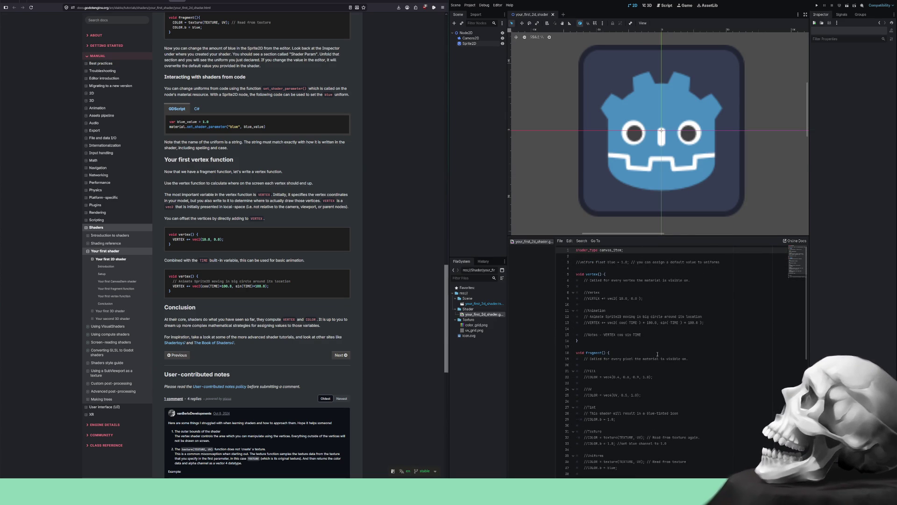
{"action": "key", "text": "Down"}
{"action": "key", "text": "Down"}
{"action": "key", "text": "Down"}
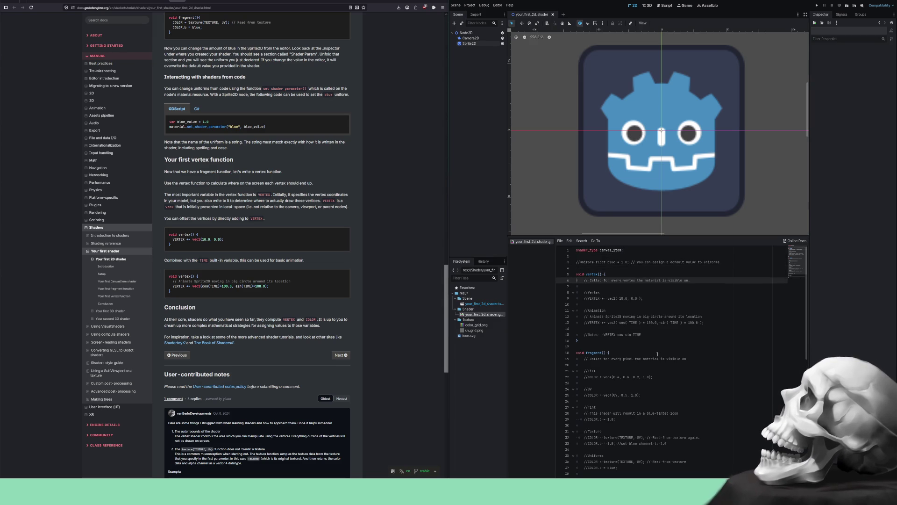
{"action": "key", "text": "Down"}
{"action": "key", "text": "Down"}
{"action": "key", "text": "Down"}
{"action": "key", "text": "Up"}
{"action": "key", "text": "Up"}
{"action": "key", "text": "Up"}
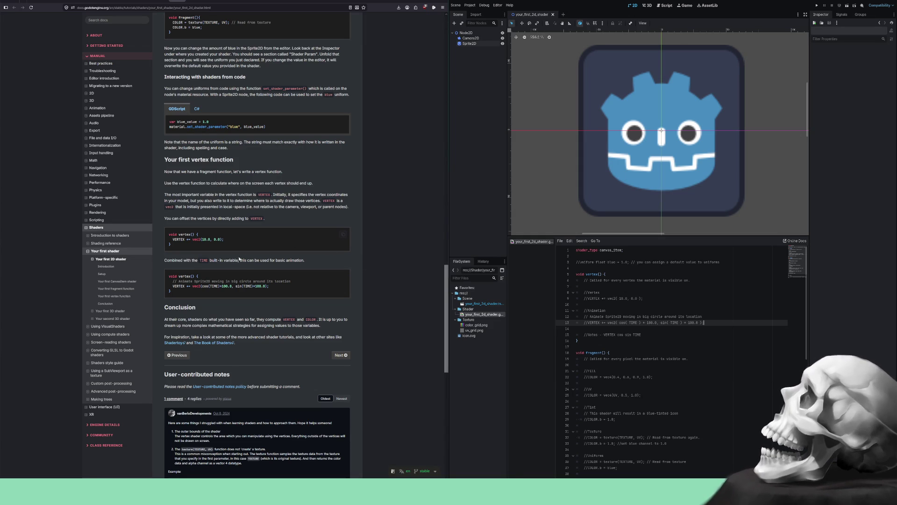
- Insert blank lines and an empty '//' comment above the VERTEX Notes comment, then save
{"action": "left_click", "coordinate": [669, 335]}
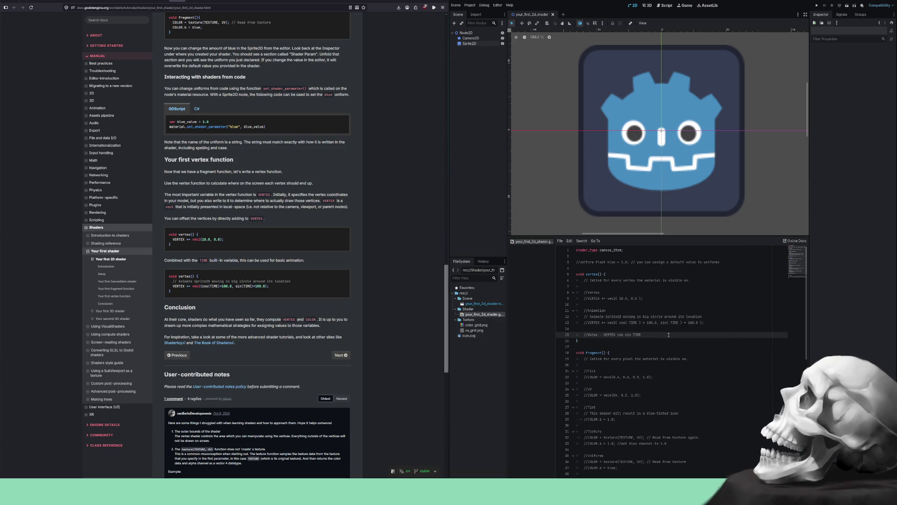
{"action": "key", "text": "Up"}
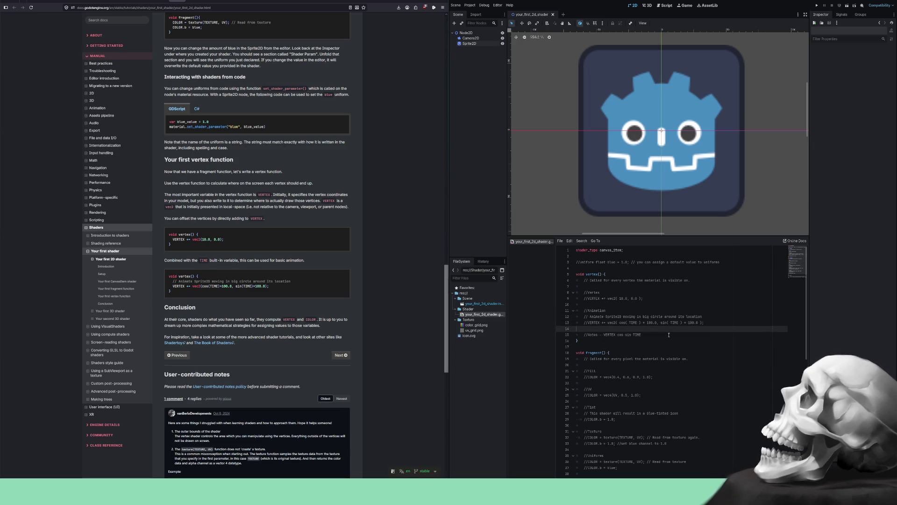
{"action": "key", "text": "Return"}
{"action": "key", "text": "Return"}
{"action": "key", "text": "Up"}
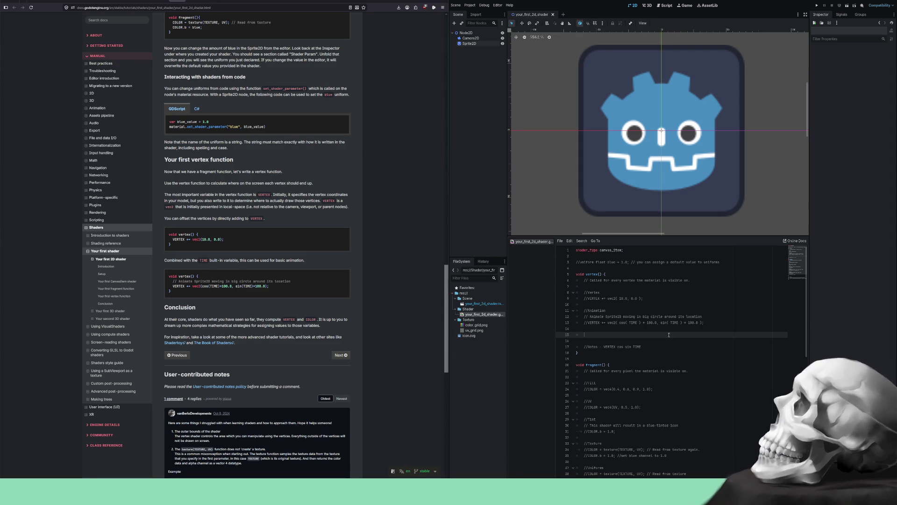
{"action": "key", "text": "ctrl+s"}
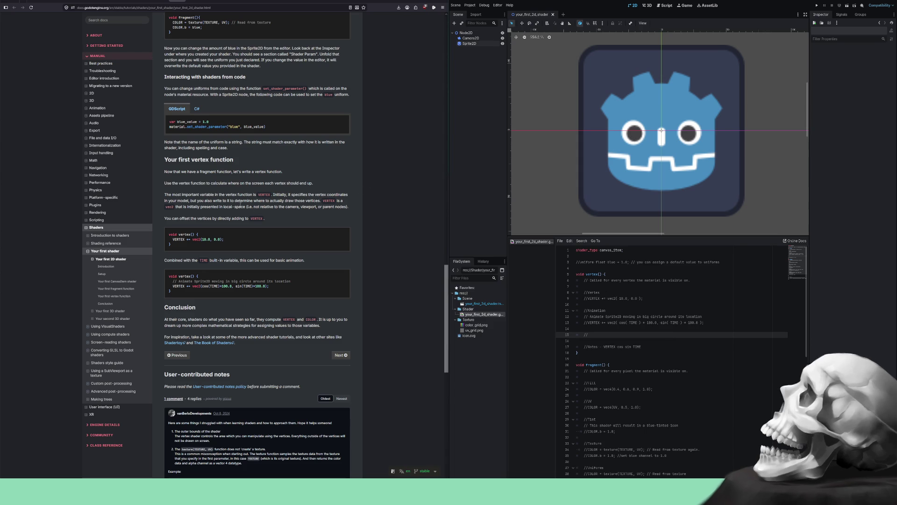
- Reread the uniform-name paragraph in 'Your first 2D shader', then start a new blank tab
{"action": "scroll", "coordinate": [240, 205], "scroll_direction": "up", "scroll_amount": 3}
{"action": "scroll", "coordinate": [240, 206], "scroll_direction": "down", "scroll_amount": 2}
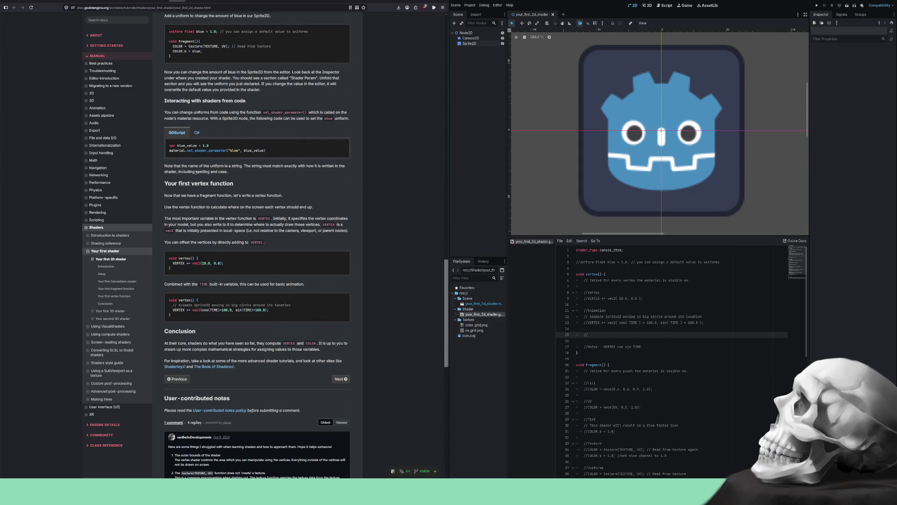
{"action": "scroll", "coordinate": [192, 177], "scroll_direction": "up", "scroll_amount": 2}
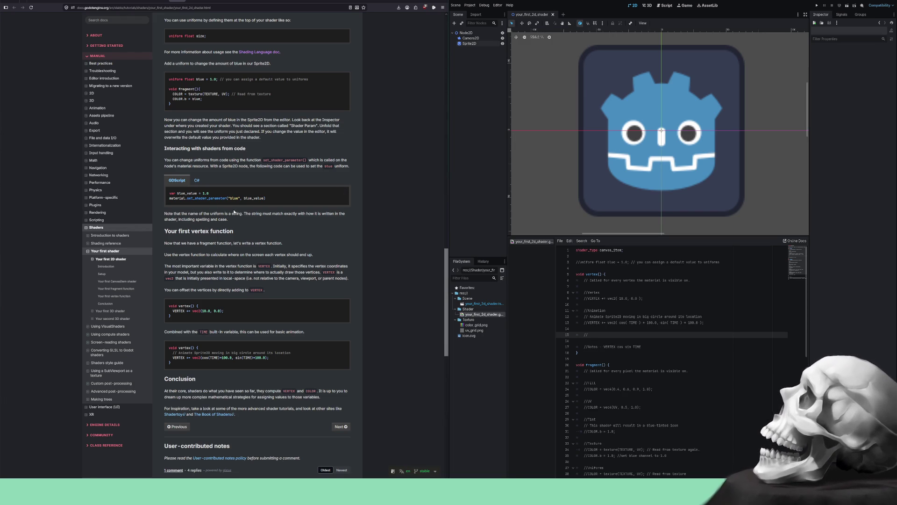
{"action": "mouse_move", "coordinate": [265, 214]}
{"action": "left_mouse_down"}
{"action": "mouse_move", "coordinate": [310, 215]}
{"action": "mouse_move", "coordinate": [182, 219]}
{"action": "mouse_move", "coordinate": [234, 221]}
{"action": "left_mouse_up"}
{"action": "left_click", "coordinate": [234, 221]}
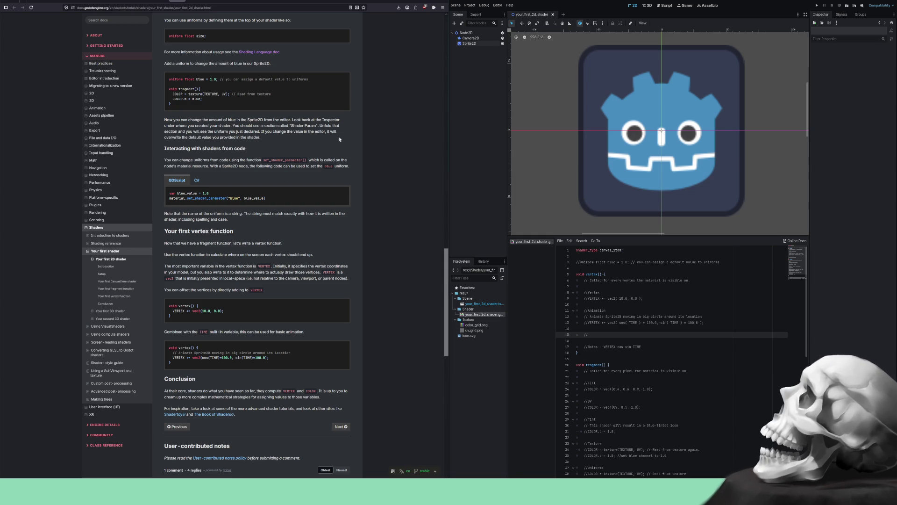
{"action": "left_click", "coordinate": [393, 3]}
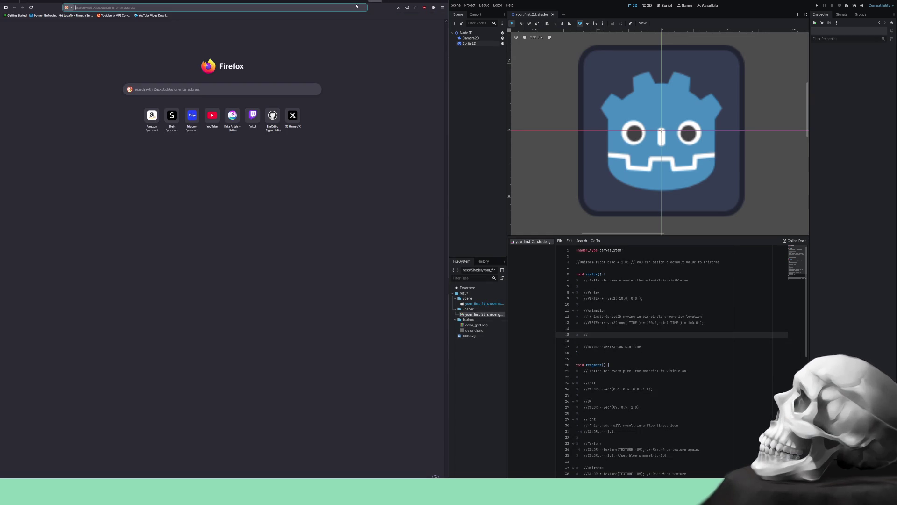
- Search DuckDuckGo for 'jjba' from the address bar, then start another blank tab
{"action": "left_click", "coordinate": [355, 6]}
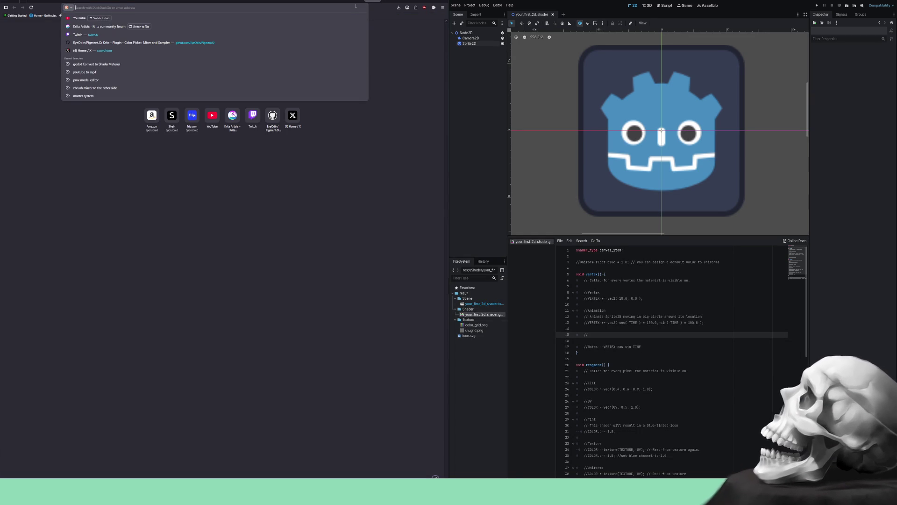
{"action": "type", "text": "jjba"}
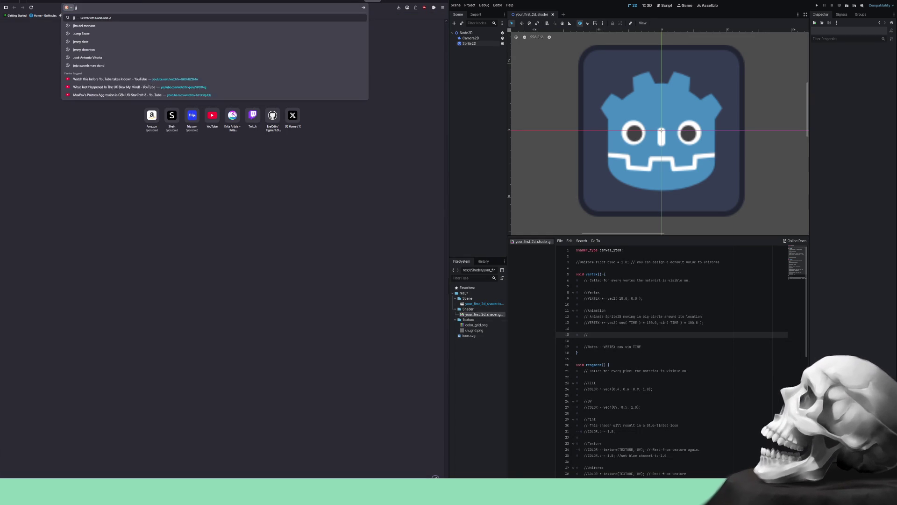
{"action": "key", "text": "Return"}
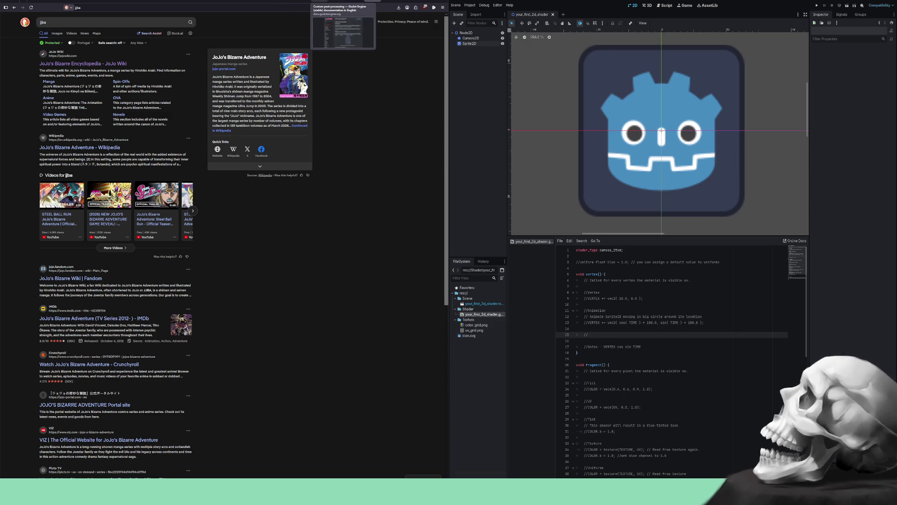
{"action": "left_click", "coordinate": [390, 3]}
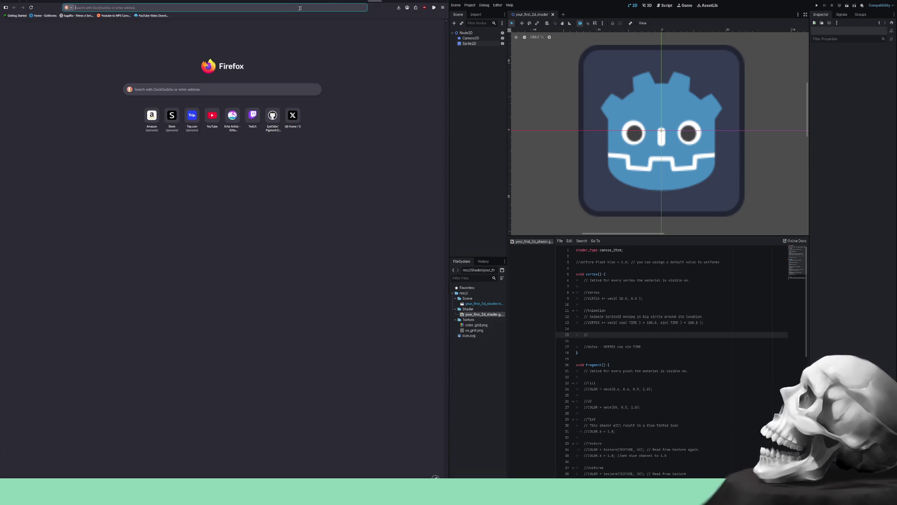
- Search for 'jojo sagas' and open the Jojo Saga Poster Part 1-6 image result
{"action": "left_click", "coordinate": [297, 8]}
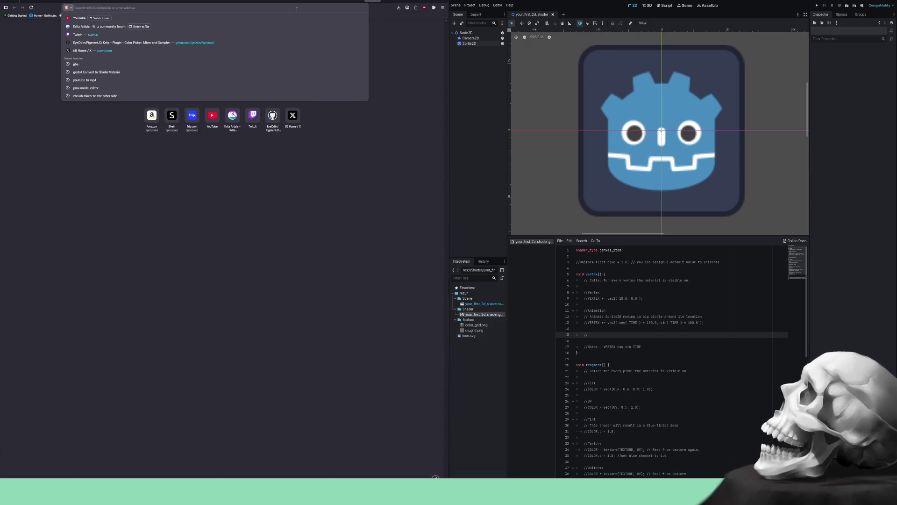
{"action": "type", "text": "joj"}
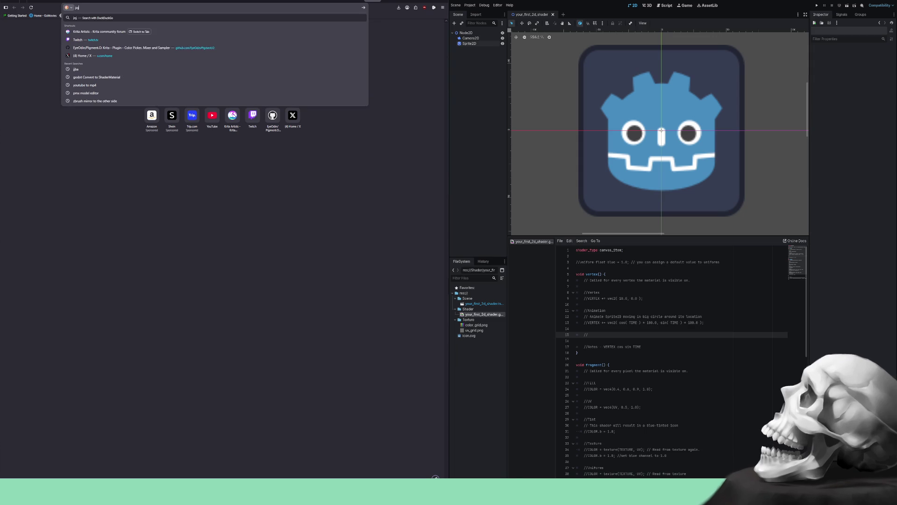
{"action": "type", "text": "o sagas"}
{"action": "key", "text": "Return"}
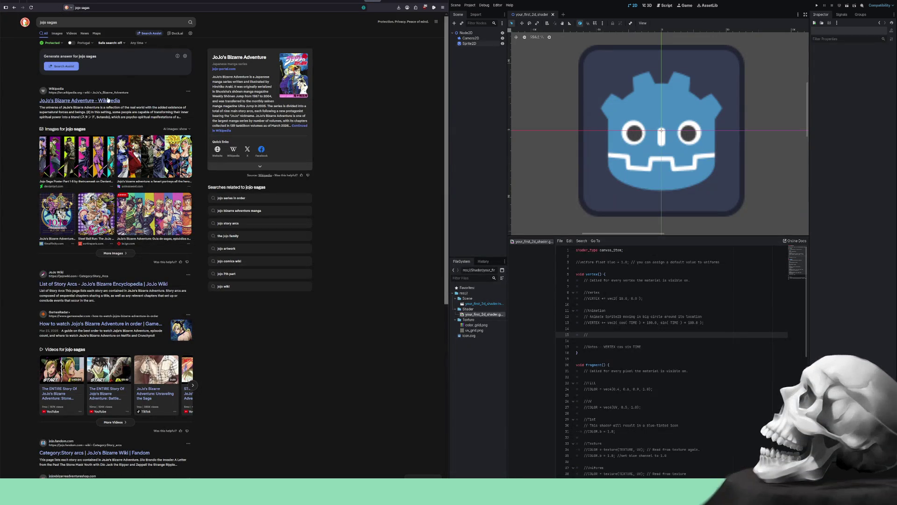
{"action": "left_click", "coordinate": [73, 145]}
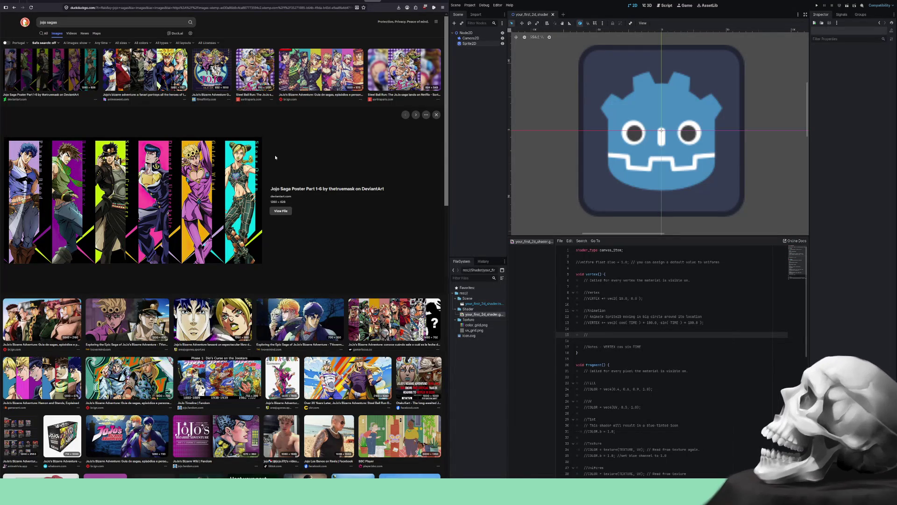
- Scroll the 'jojo sagas' image results, return to the top, and close the preview to All results
{"action": "scroll", "coordinate": [141, 218], "scroll_direction": "down", "scroll_amount": 20}
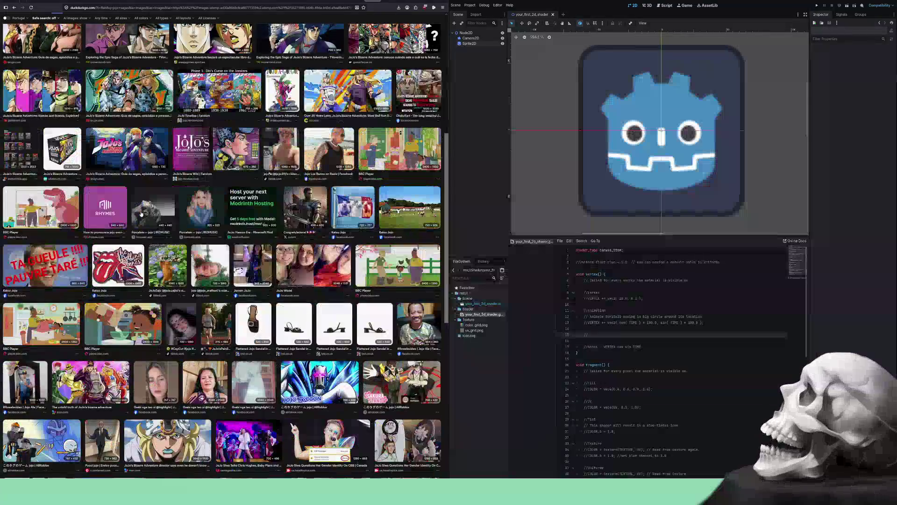
{"action": "scroll", "coordinate": [158, 206], "scroll_direction": "down", "scroll_amount": 5}
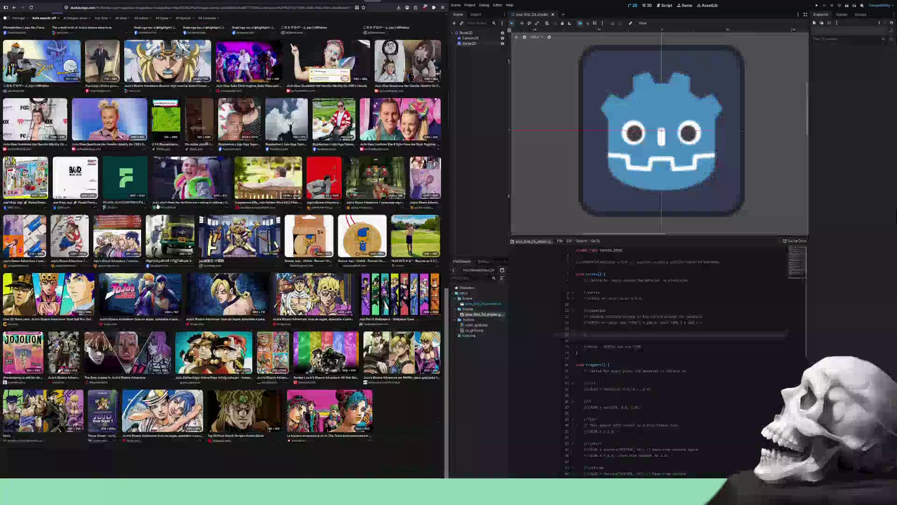
{"action": "scroll", "coordinate": [158, 206], "scroll_direction": "down", "scroll_amount": 15}
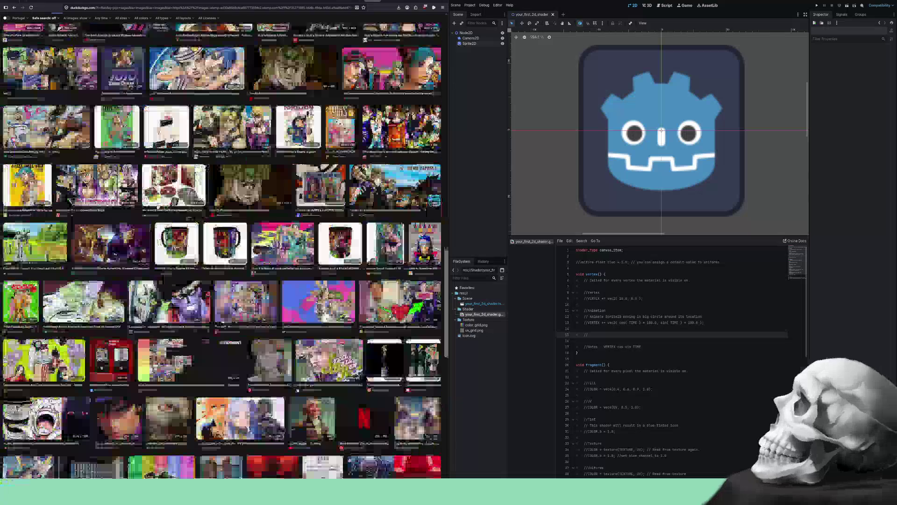
{"action": "scroll", "coordinate": [158, 237], "scroll_direction": "down", "scroll_amount": 20}
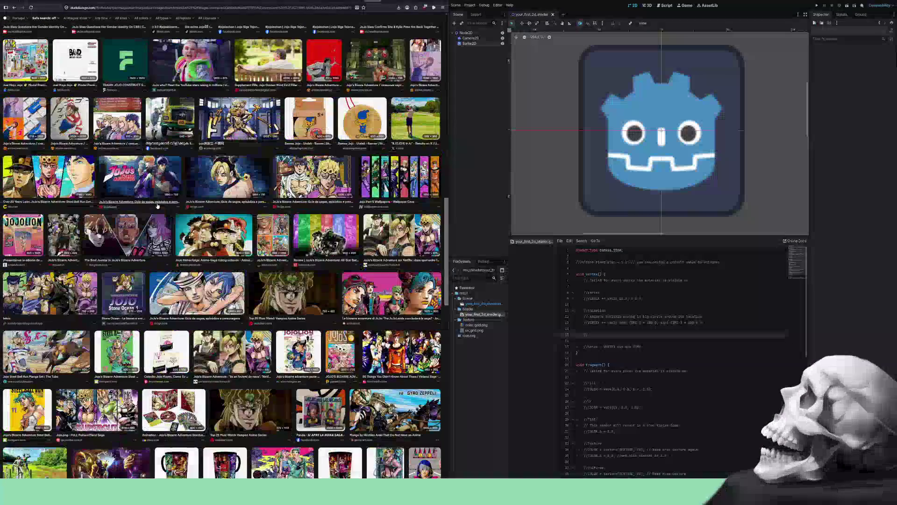
{"action": "key", "text": "Home"}
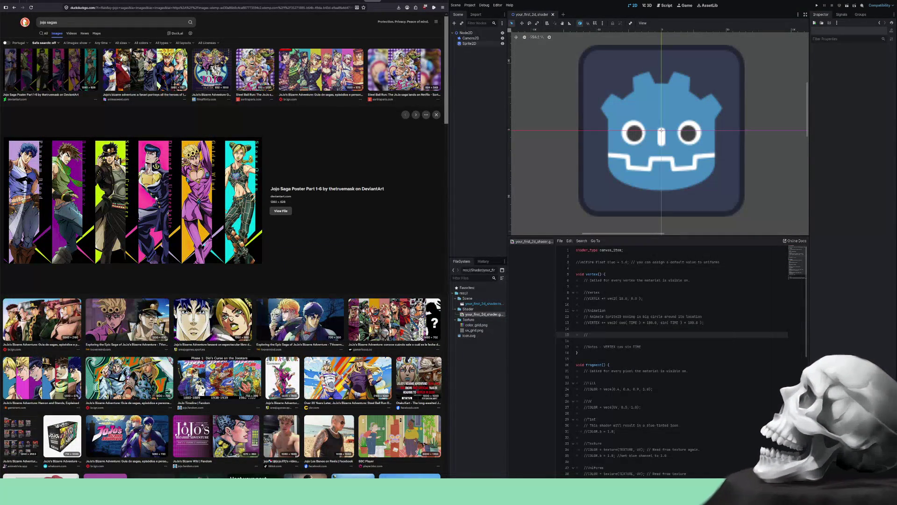
{"action": "left_click", "coordinate": [436, 115]}
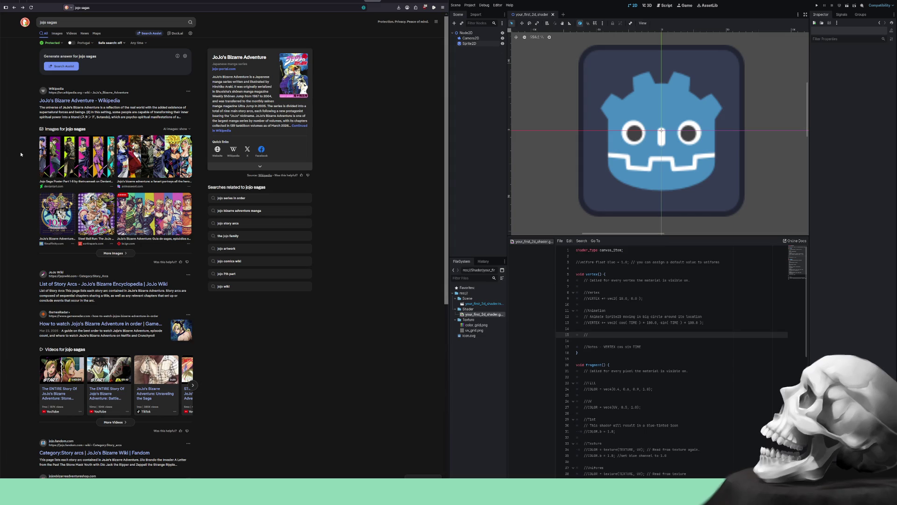
- Replace the DuckDuckGo query with 'jjba' and rerun the search
{"action": "left_click", "coordinate": [90, 22]}
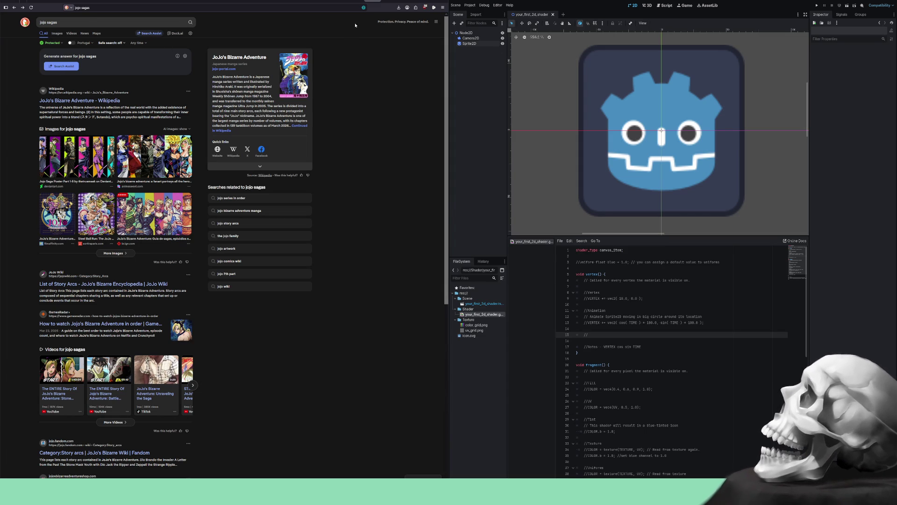
{"action": "key", "text": "ctrl+a"}
{"action": "type", "text": "jjba"}
{"action": "key", "text": "Return"}
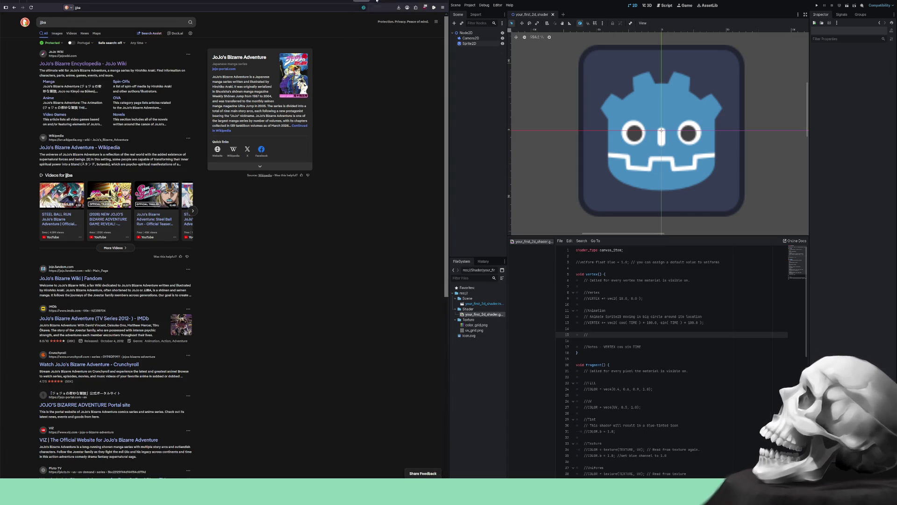
- Cycle through the docs tabs to 'Your first 2D shader', then put the caret on shader line 14
{"action": "left_click", "coordinate": [373, 1]}
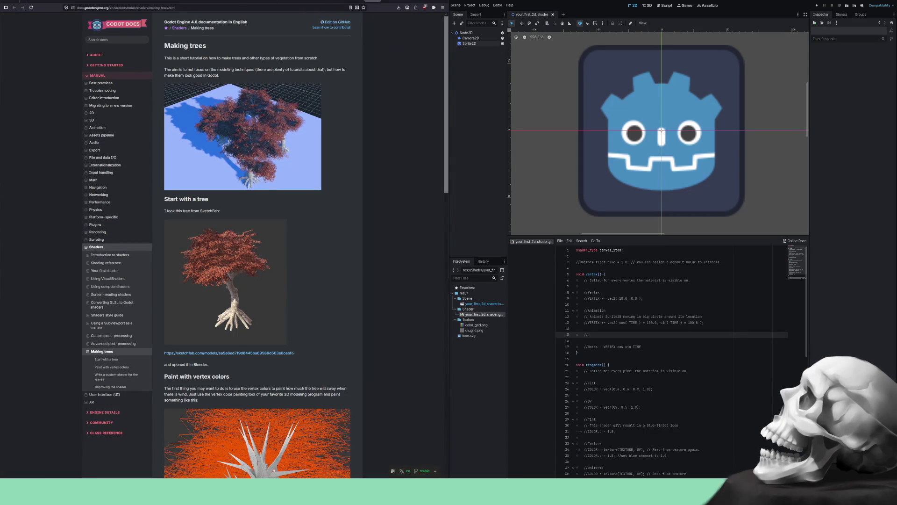
{"action": "left_click", "coordinate": [257, 1]}
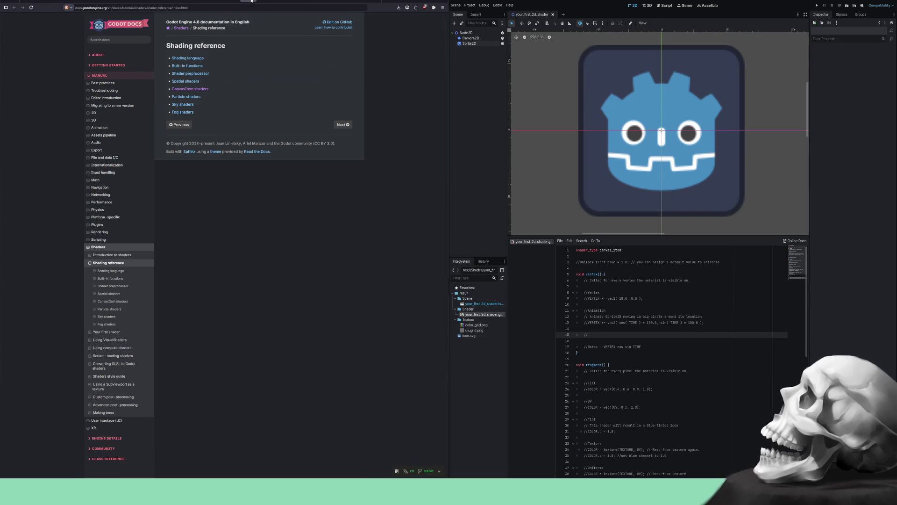
{"action": "left_click", "coordinate": [267, 1]}
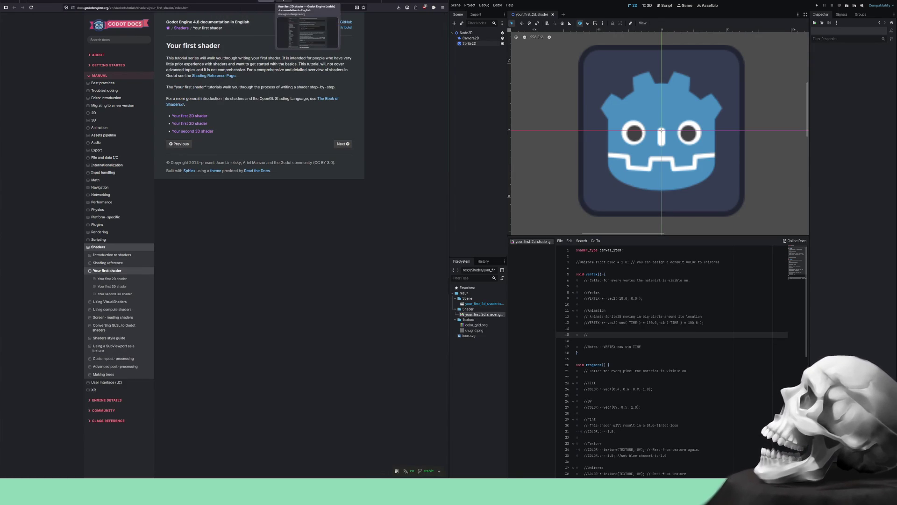
{"action": "left_click", "coordinate": [285, 1]}
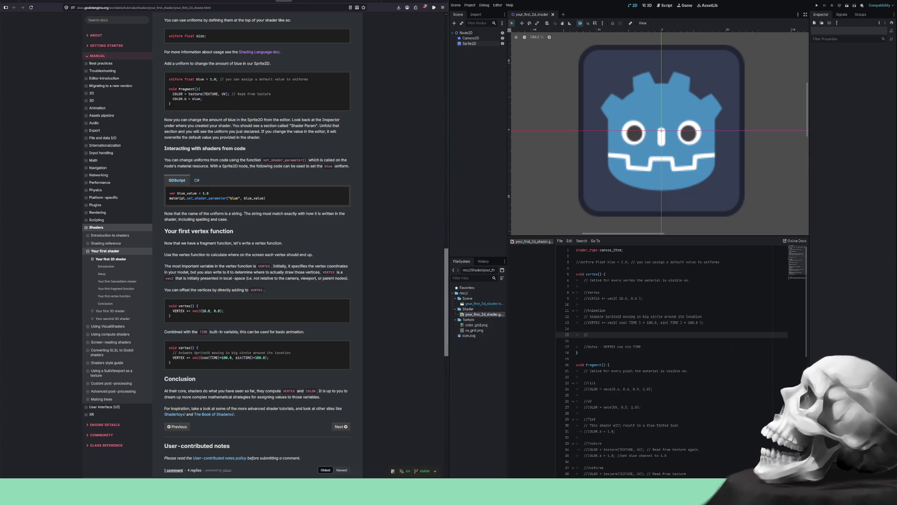
{"action": "left_click", "coordinate": [602, 330]}
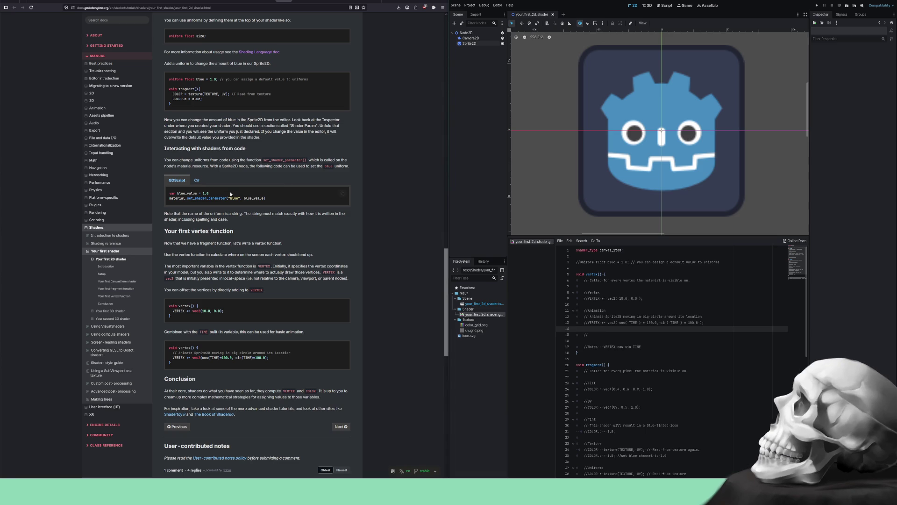
{"action": "scroll", "coordinate": [205, 178], "scroll_direction": "up", "scroll_amount": 2}
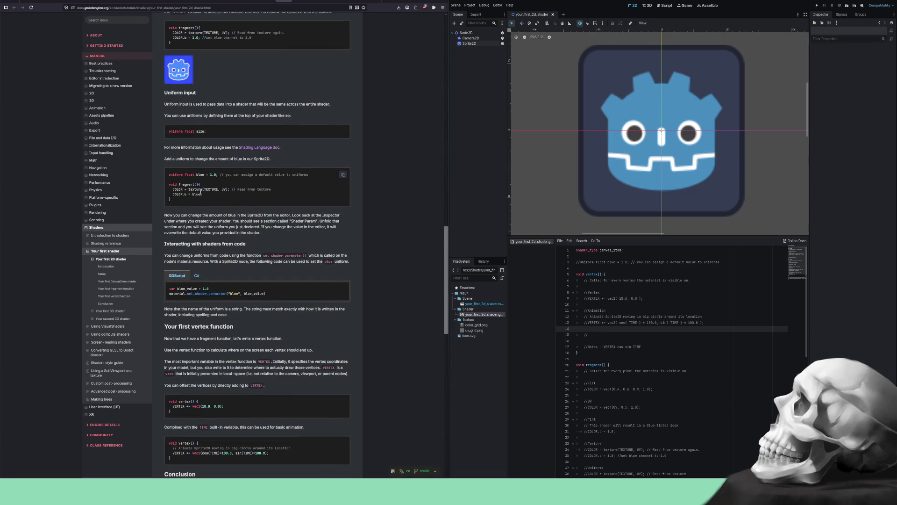
{"action": "left_click_drag", "start_coordinate": [205, 195], "coordinate": [170, 191]}
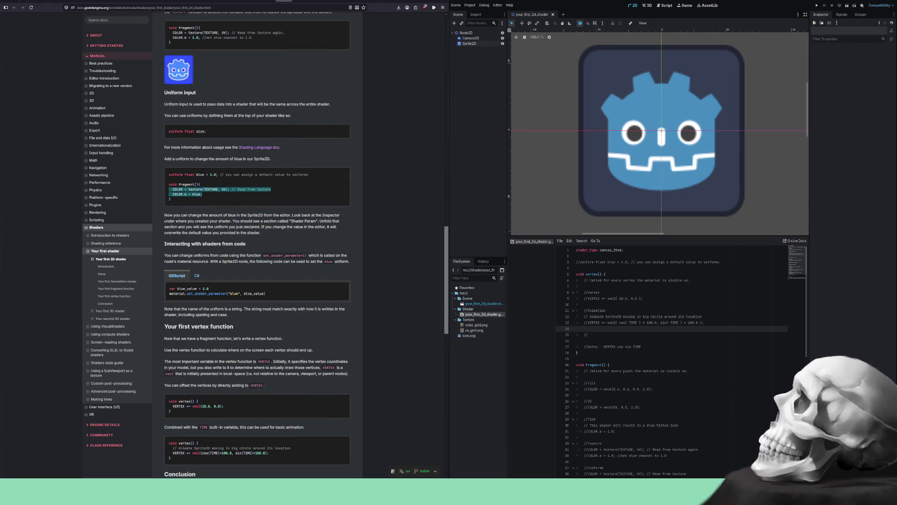
{"action": "scroll", "coordinate": [259, 220], "scroll_direction": "down", "scroll_amount": 5}
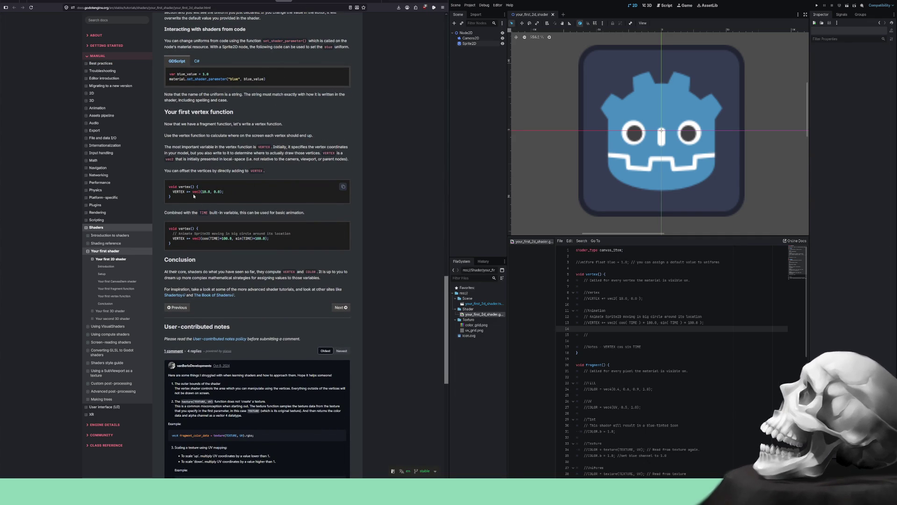
{"action": "left_click_drag", "start_coordinate": [275, 238], "coordinate": [159, 234]}
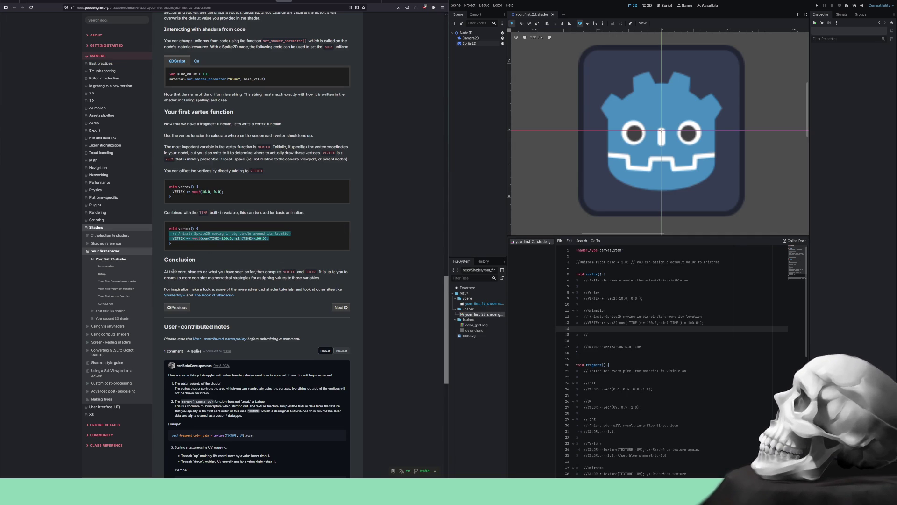
{"action": "mouse_move", "coordinate": [168, 271]}
{"action": "left_mouse_down"}
{"action": "mouse_move", "coordinate": [332, 272]}
{"action": "mouse_move", "coordinate": [184, 277]}
{"action": "mouse_move", "coordinate": [319, 277]}
{"action": "left_mouse_up"}
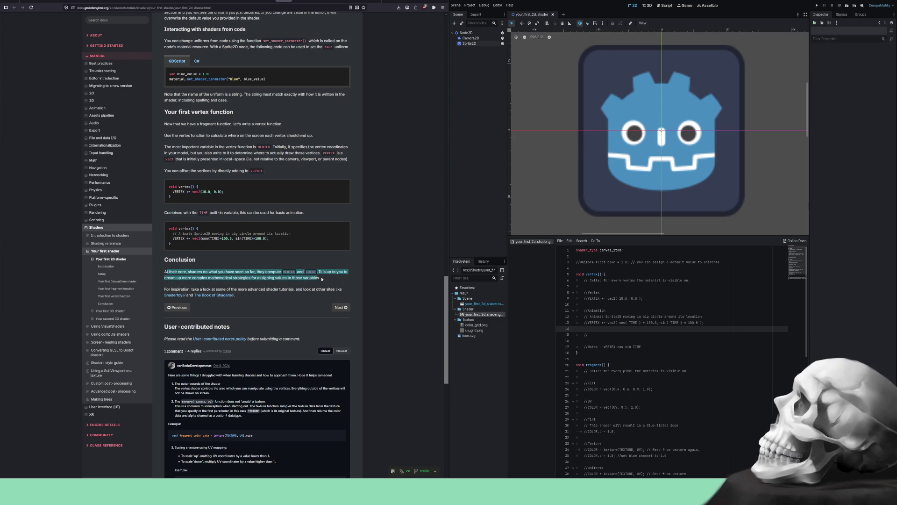
- Select and then clear the Conclusion's 'For inspiration' sentence
{"action": "left_click", "coordinate": [321, 278]}
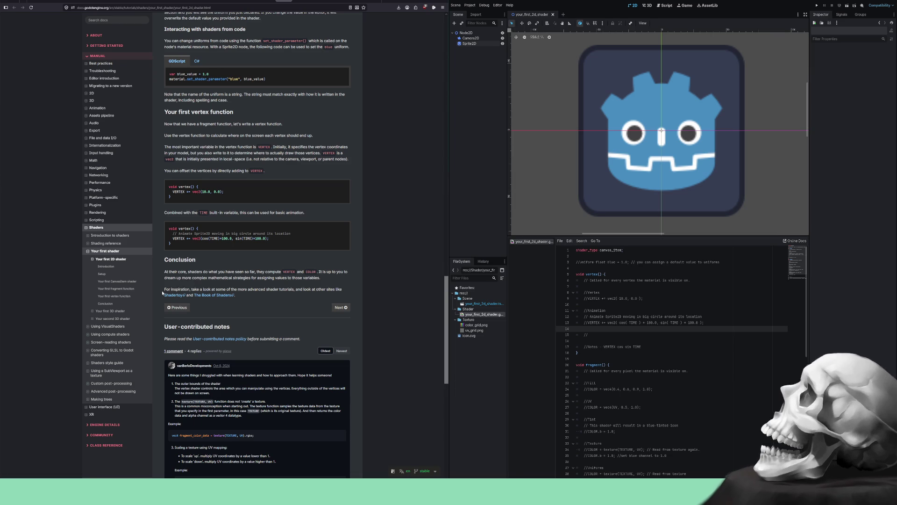
{"action": "mouse_move", "coordinate": [165, 289]}
{"action": "left_mouse_down"}
{"action": "mouse_move", "coordinate": [333, 289]}
{"action": "mouse_move", "coordinate": [173, 296]}
{"action": "mouse_move", "coordinate": [209, 289]}
{"action": "left_mouse_up"}
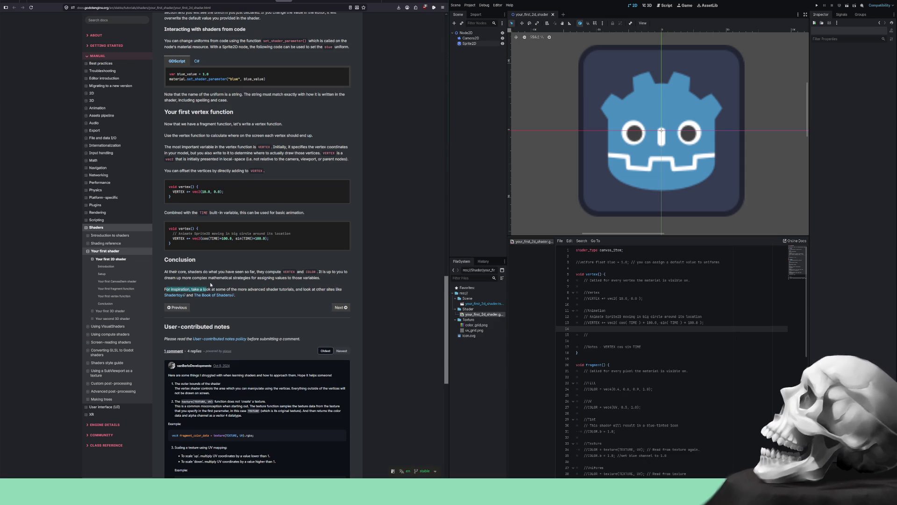
{"action": "left_click", "coordinate": [213, 297]}
- Open the Shadertoy and The Book of Shaders links in new tabs and view The Book of Shaders
{"action": "right_click", "coordinate": [176, 295]}
{"action": "left_click", "coordinate": [206, 297]}
{"action": "right_click", "coordinate": [214, 295]}
{"action": "left_click", "coordinate": [226, 303]}
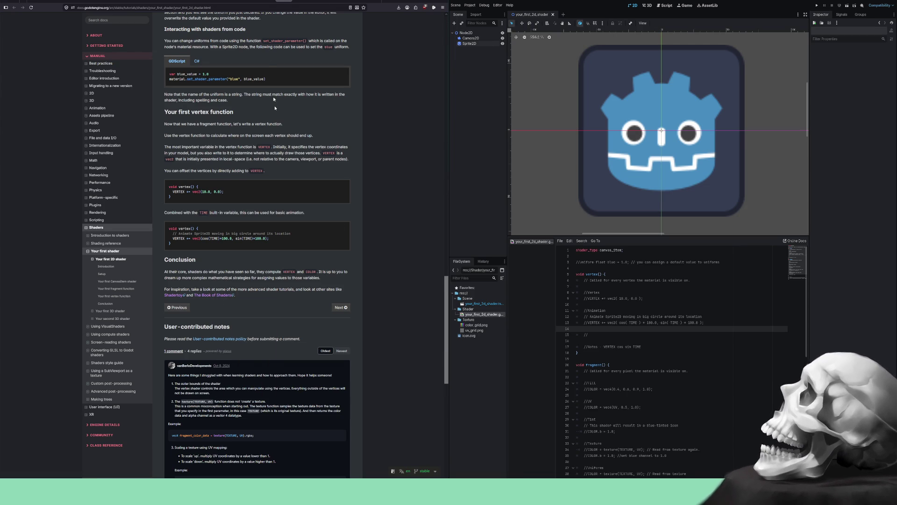
{"action": "left_click", "coordinate": [316, 0]}
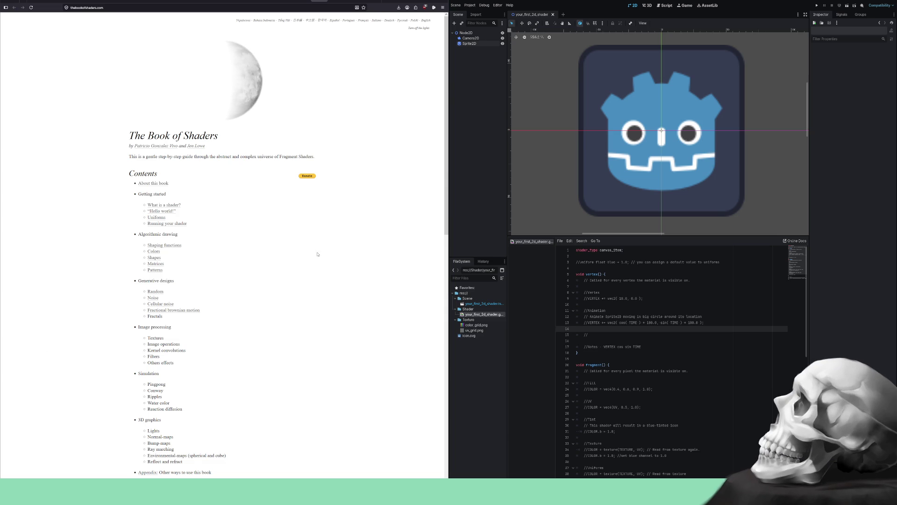
- Scroll through The Book of Shaders table of contents, then switch over to the Shadertoy tab
{"action": "scroll", "coordinate": [284, 268], "scroll_direction": "down", "scroll_amount": 5}
{"action": "scroll", "coordinate": [275, 264], "scroll_direction": "up", "scroll_amount": 3}
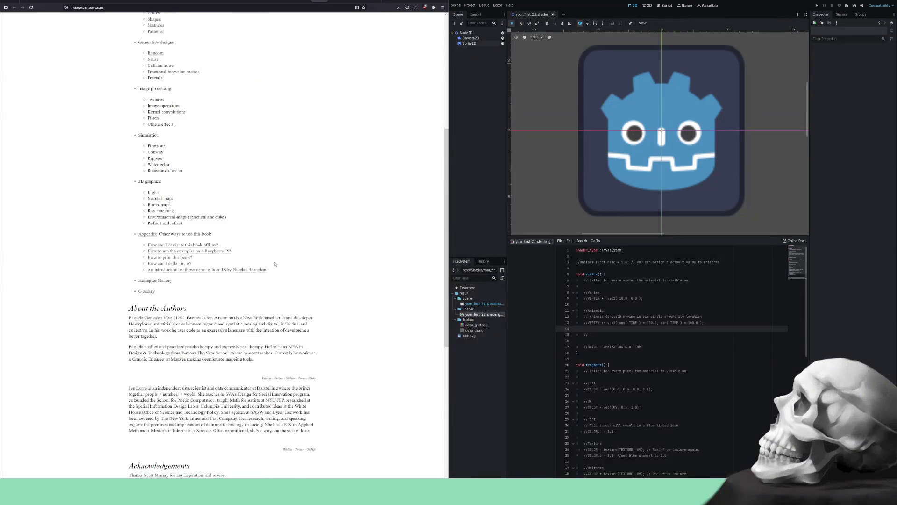
{"action": "scroll", "coordinate": [275, 264], "scroll_direction": "up", "scroll_amount": 5}
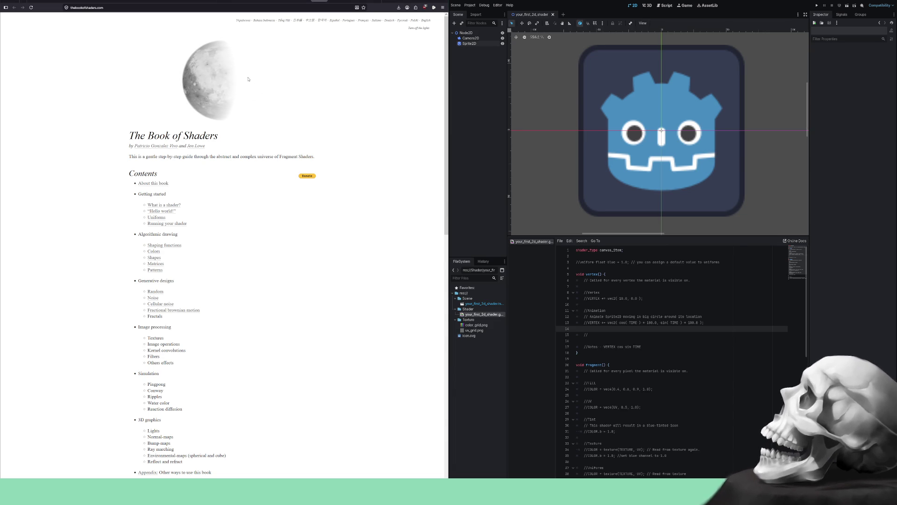
{"action": "left_click", "coordinate": [316, 0]}
{"action": "left_click", "coordinate": [301, 0]}
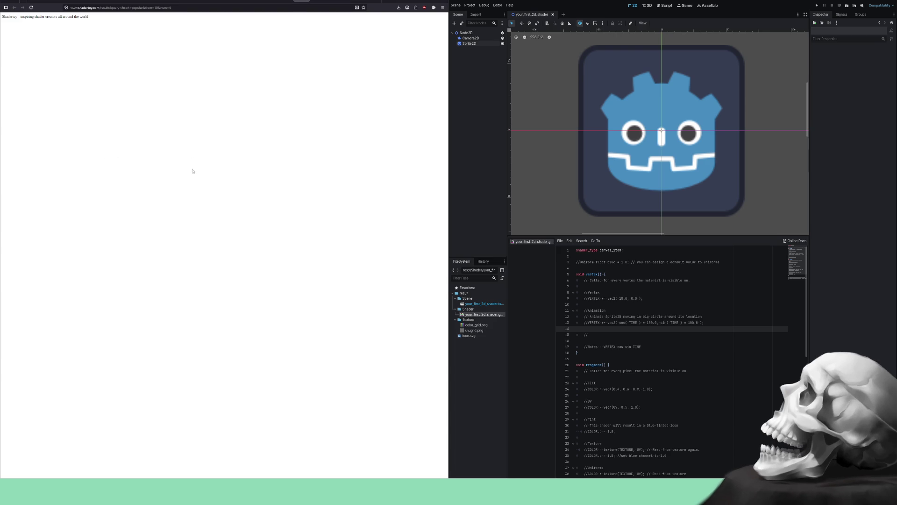
- Select and clear the Shadertoy title line, then switch to the 'Your first 3D shader' docs tab
{"action": "mouse_move", "coordinate": [131, 211]}
{"action": "left_mouse_down"}
{"action": "mouse_move", "coordinate": [81, 111]}
{"action": "mouse_move", "coordinate": [36, 69]}
{"action": "mouse_move", "coordinate": [130, 29]}
{"action": "mouse_move", "coordinate": [2, 13]}
{"action": "left_mouse_up"}
{"action": "left_click", "coordinate": [56, 55]}
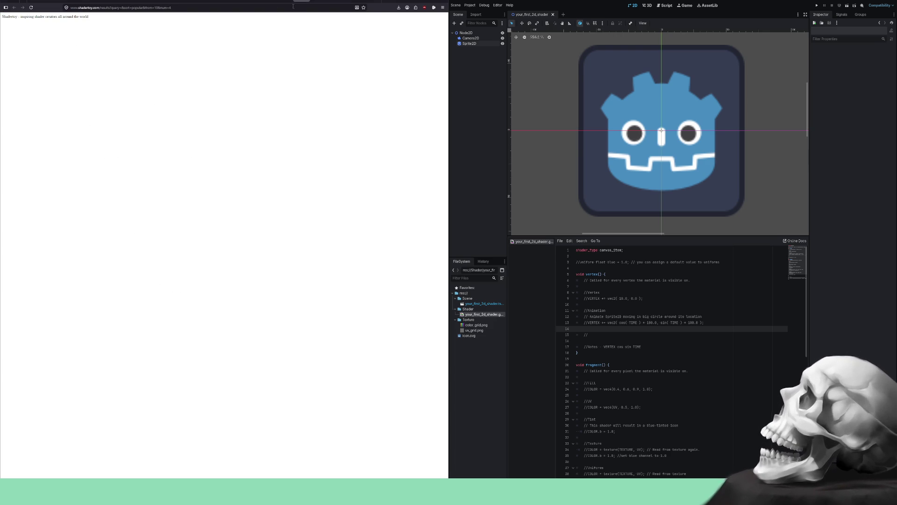
{"action": "left_click", "coordinate": [306, 1]}
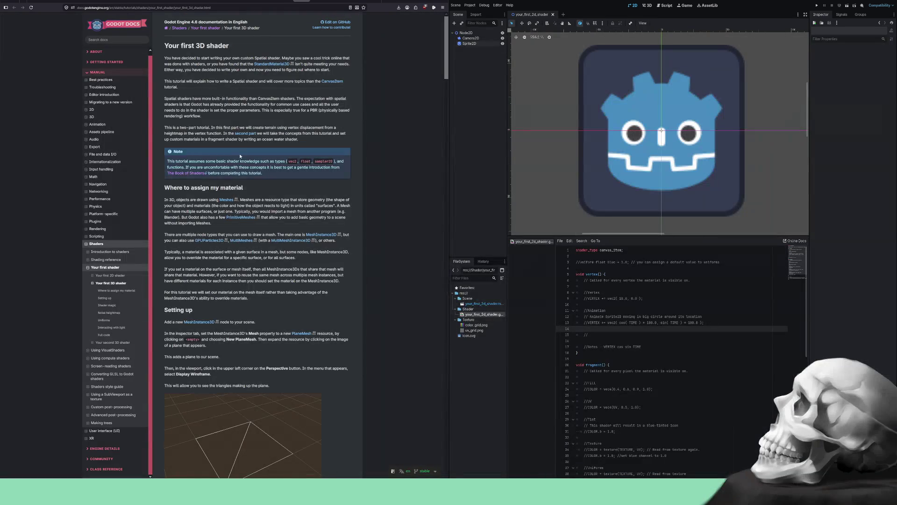
{"action": "left_click", "coordinate": [279, 0]}
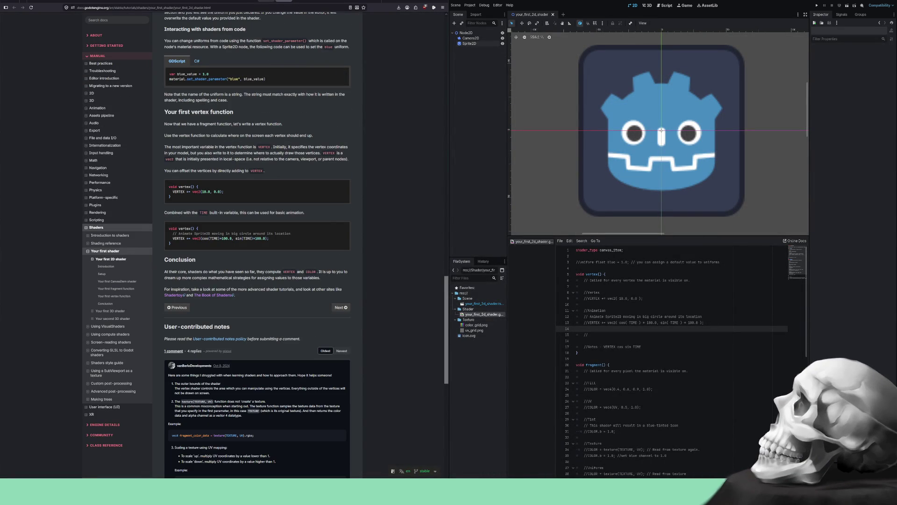
{"action": "left_click", "coordinate": [266, 0]}
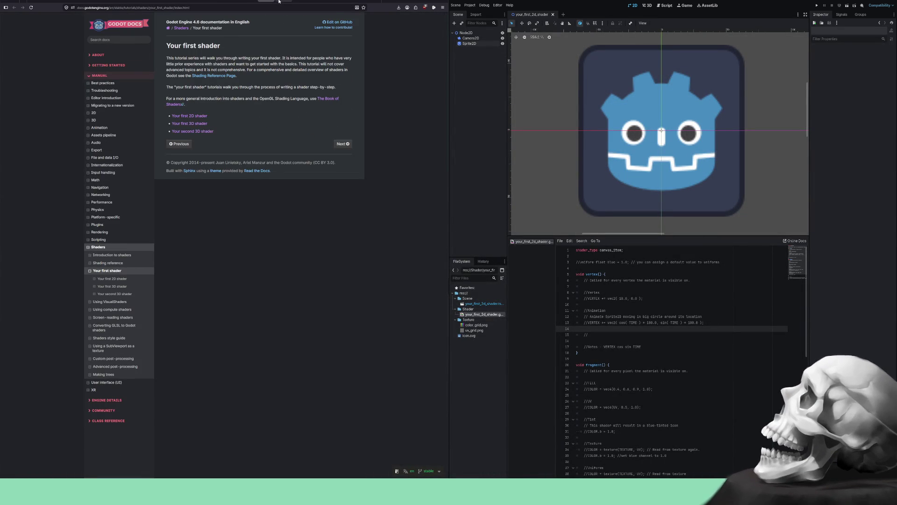
{"action": "left_click", "coordinate": [280, 0]}
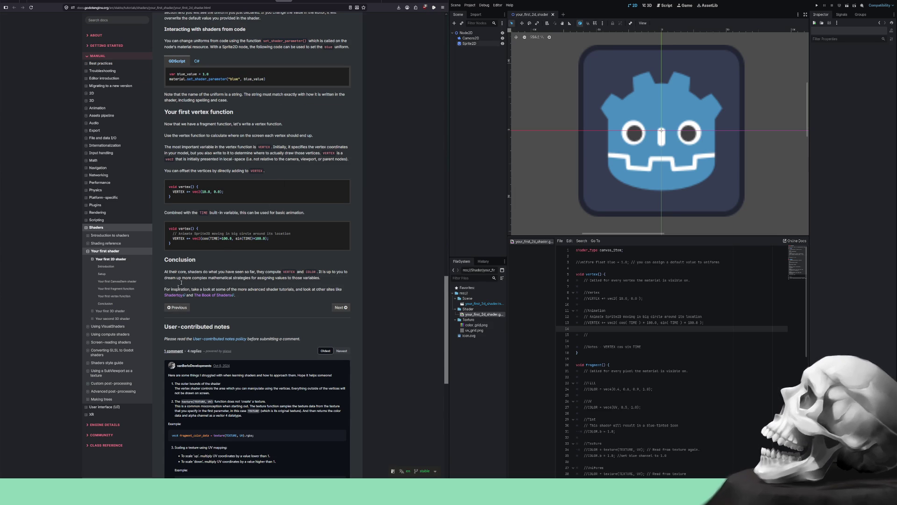
{"action": "scroll", "coordinate": [351, 279], "scroll_direction": "down", "scroll_amount": 6}
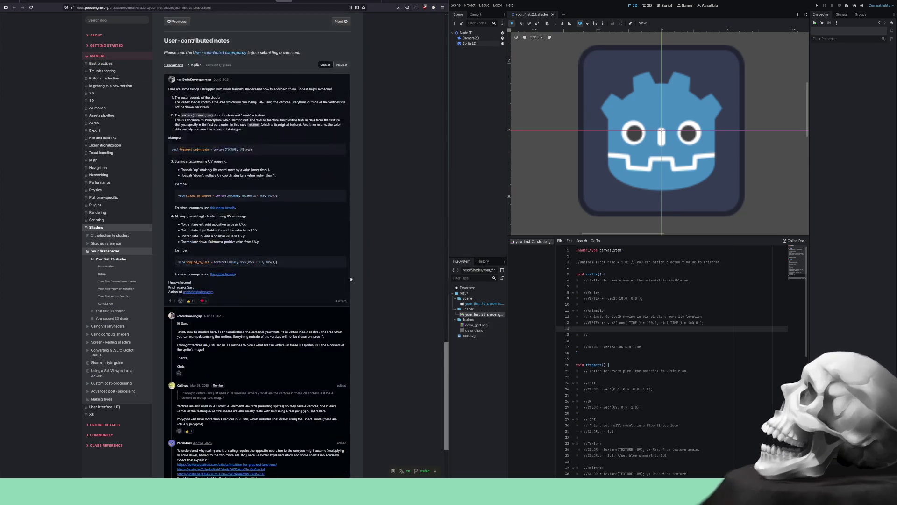
{"action": "scroll", "coordinate": [351, 279], "scroll_direction": "down", "scroll_amount": 3}
{"action": "scroll", "coordinate": [351, 277], "scroll_direction": "up", "scroll_amount": 11}
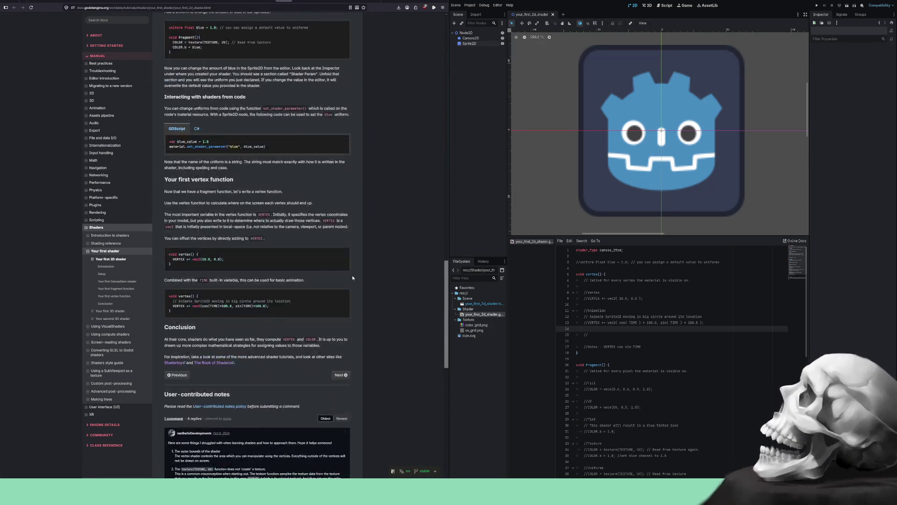
{"action": "scroll", "coordinate": [353, 276], "scroll_direction": "up", "scroll_amount": 18}
{"action": "scroll", "coordinate": [356, 270], "scroll_direction": "up", "scroll_amount": 4}
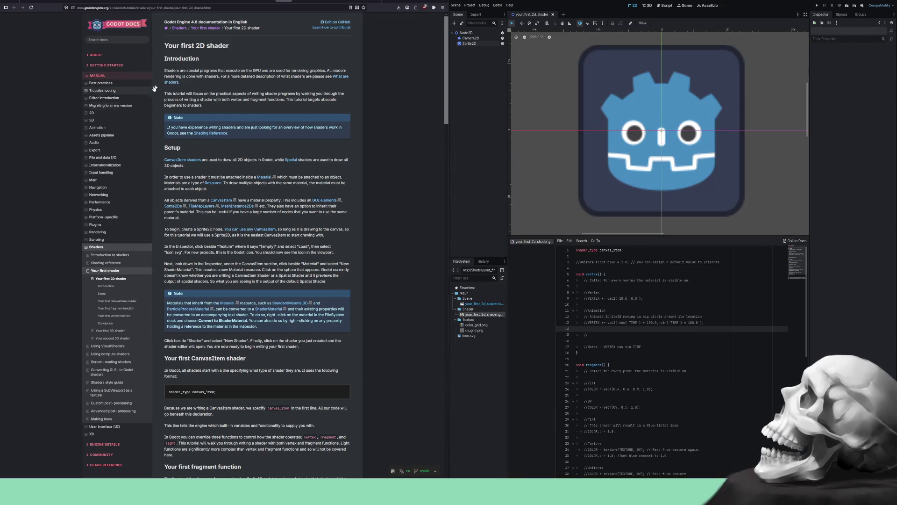
{"action": "left_click_drag", "start_coordinate": [164, 45], "coordinate": [234, 45]}
{"action": "left_click", "coordinate": [109, 331]}
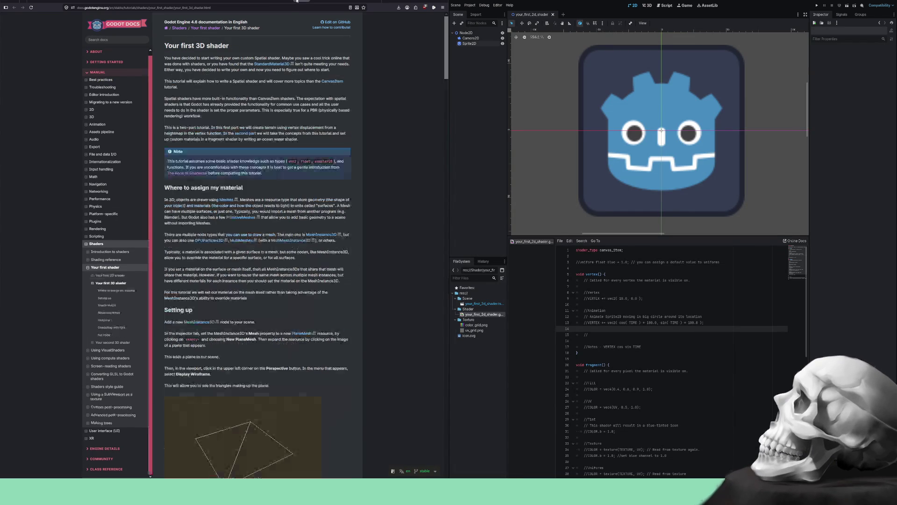
{"action": "left_click_drag", "start_coordinate": [164, 48], "coordinate": [233, 48]}
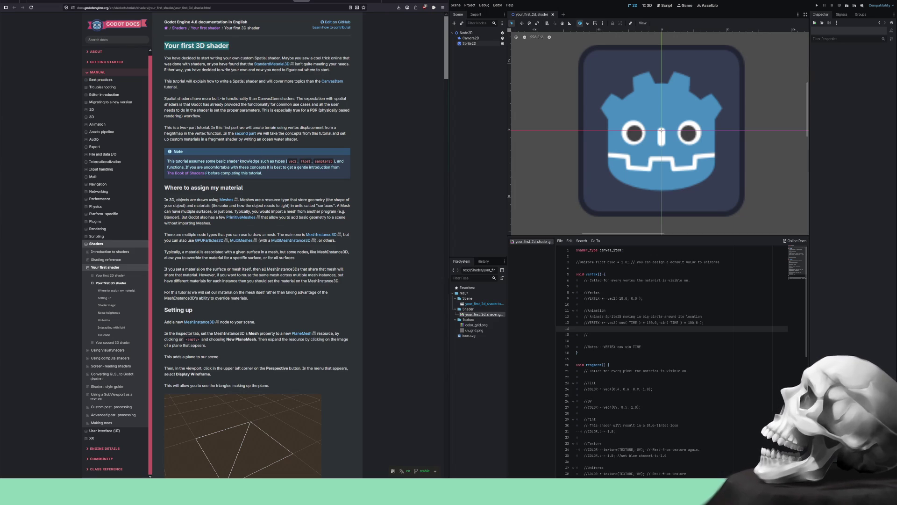
{"action": "key", "text": "alt+Tab"}
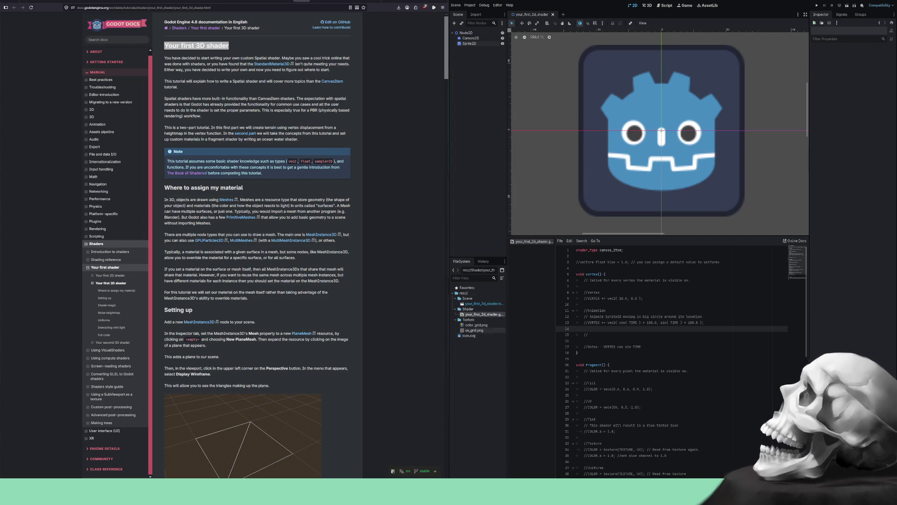
{"action": "left_click", "coordinate": [457, 310]}
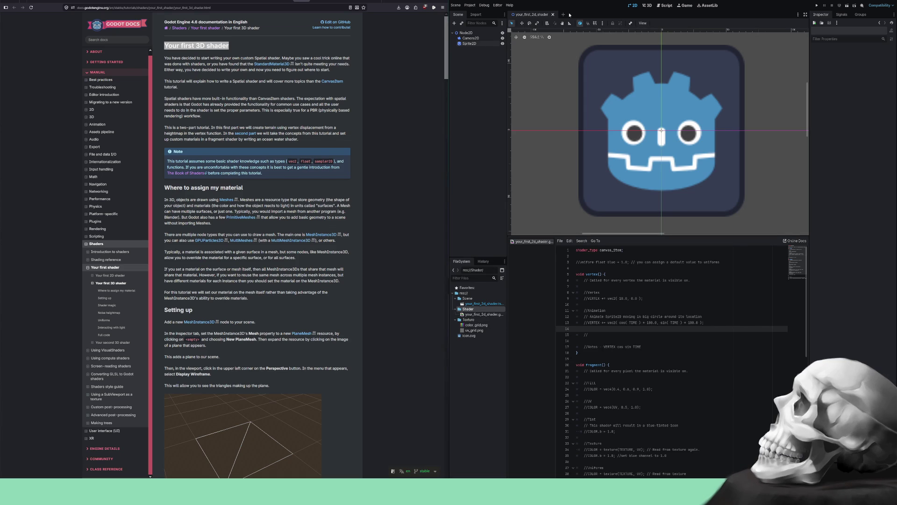
- Save, delete the stray blank lines and comment, and uncomment the VERTEX circle-motion line 13
{"action": "key", "text": "ctrl+s"}
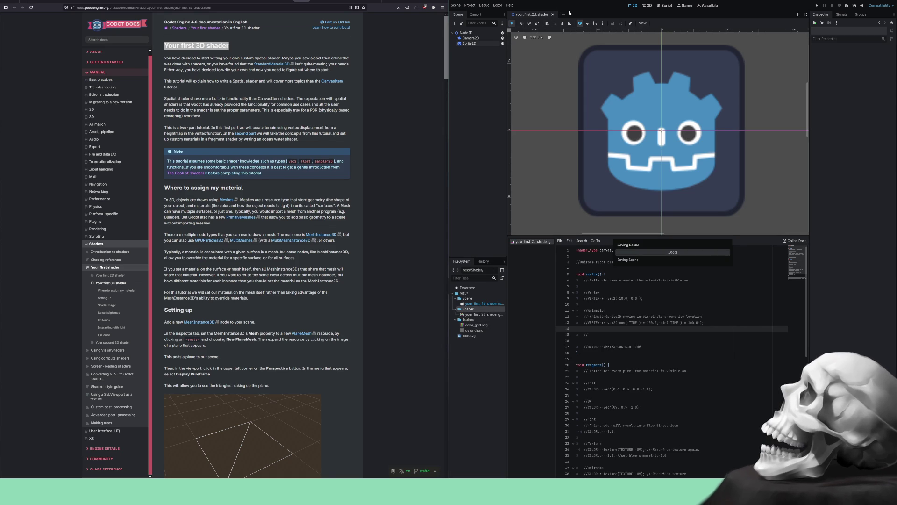
{"action": "left_click", "coordinate": [653, 302]}
{"action": "left_click_drag", "start_coordinate": [603, 337], "coordinate": [604, 333]}
{"action": "key", "text": "BackSpace"}
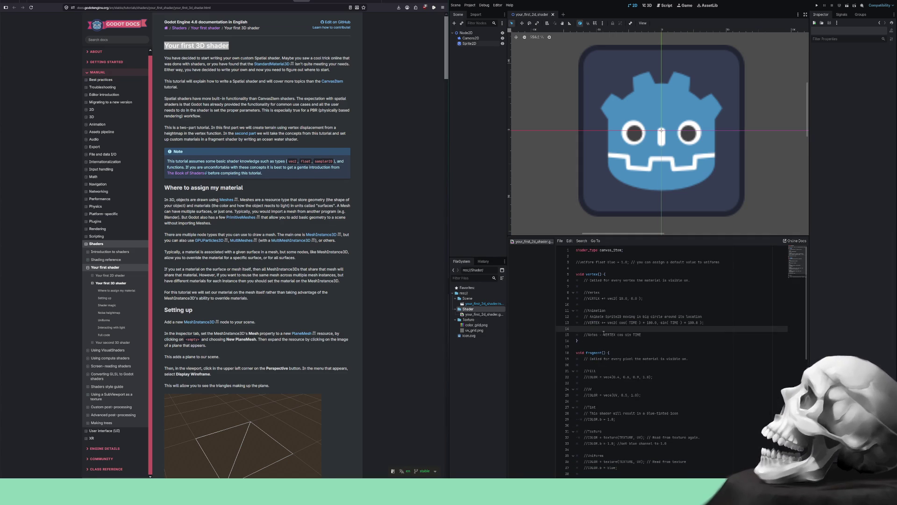
{"action": "left_click", "coordinate": [711, 323]}
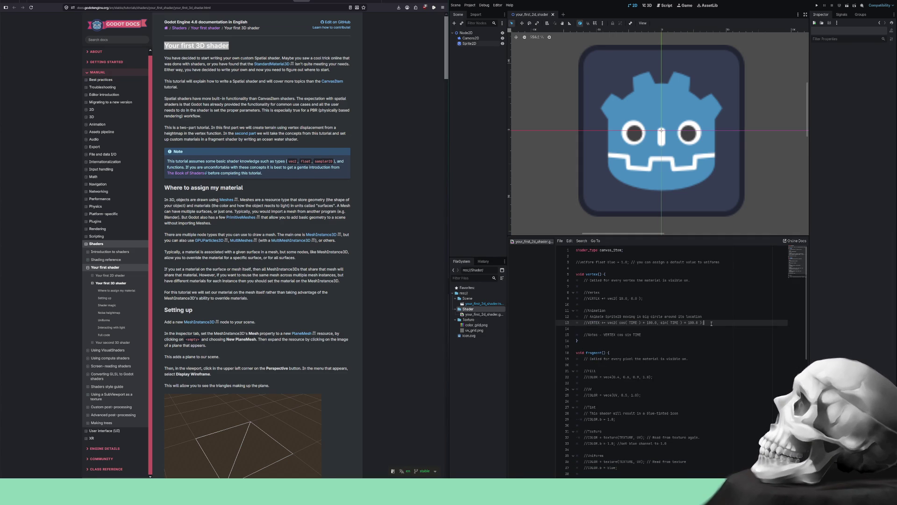
{"action": "key", "text": "ctrl+k"}
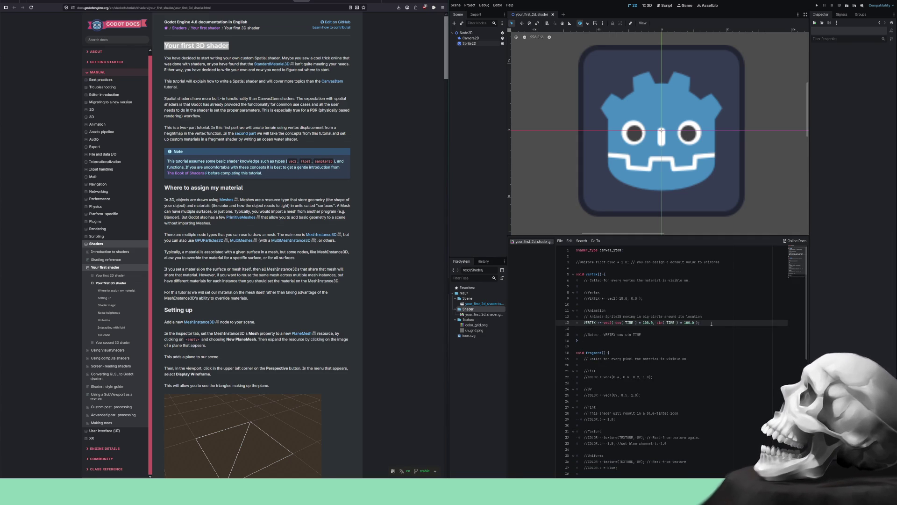
- Try uncommenting the texture sampling lines and UV colour line, then comment the UV line out again
{"action": "scroll", "coordinate": [705, 377], "scroll_direction": "down", "scroll_amount": 1}
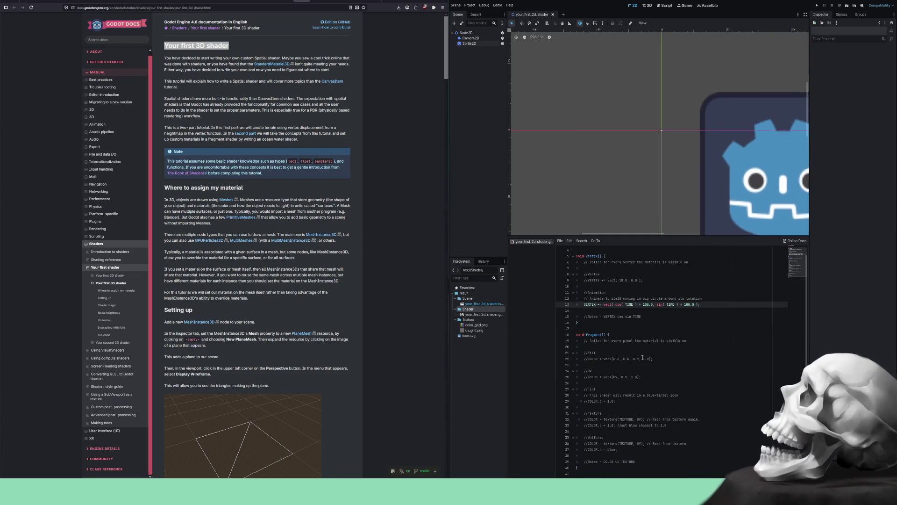
{"action": "scroll", "coordinate": [627, 161], "scroll_direction": "down", "scroll_amount": 2}
{"action": "scroll", "coordinate": [628, 162], "scroll_direction": "down", "scroll_amount": 3}
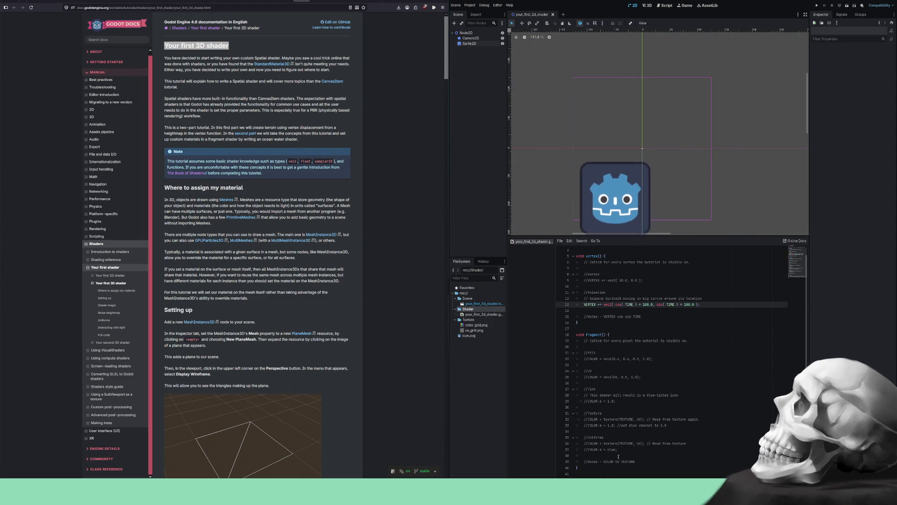
{"action": "left_click_drag", "start_coordinate": [624, 451], "coordinate": [618, 443]}
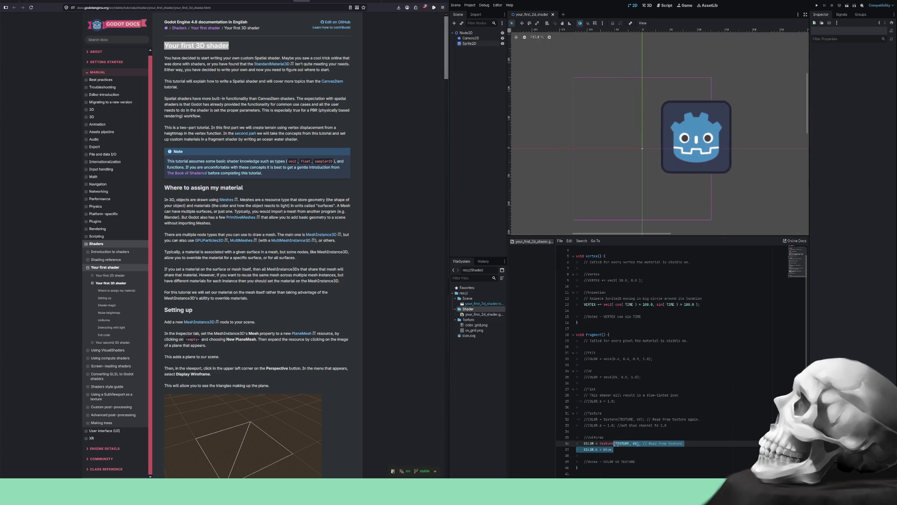
{"action": "key", "text": "ctrl+k"}
{"action": "key", "text": "ctrl+k"}
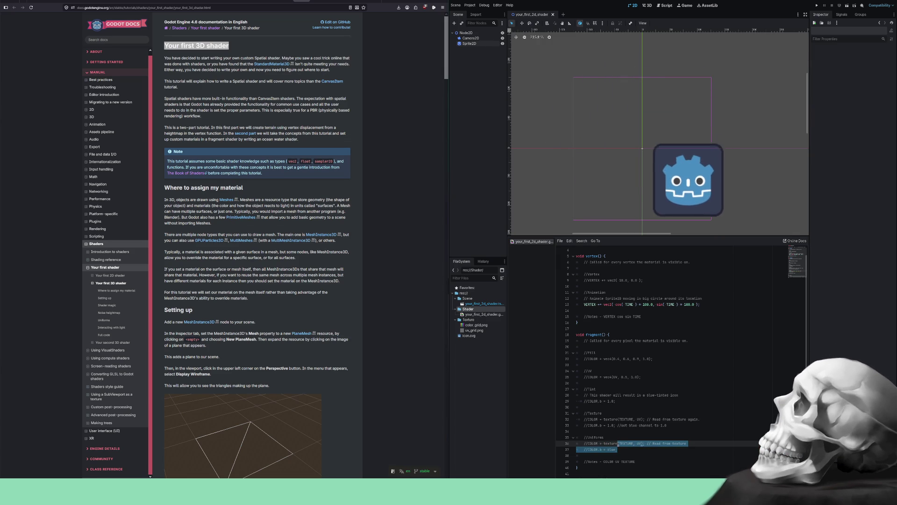
{"action": "key", "text": "Up"}
{"action": "key", "text": "Up"}
{"action": "key", "text": "Up"}
{"action": "key", "text": "Up"}
{"action": "key", "text": "Up"}
{"action": "key", "text": "Up"}
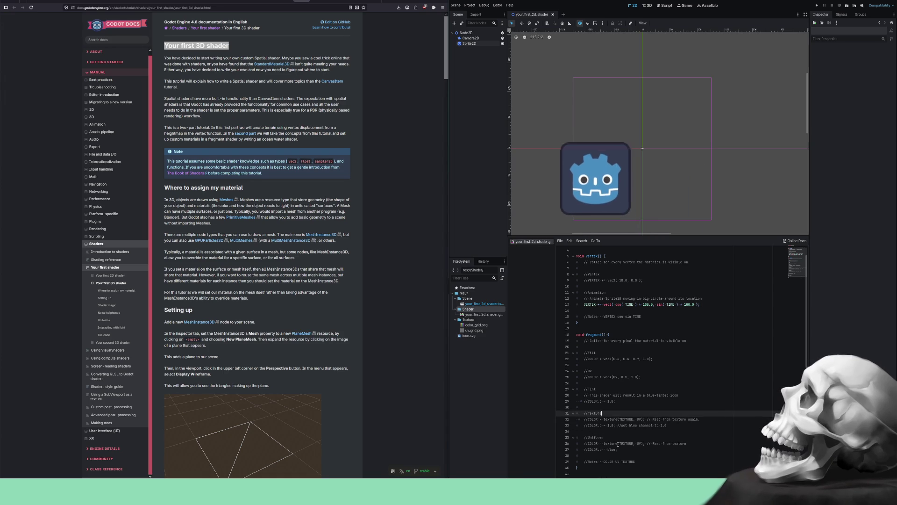
{"action": "key", "text": "Up"}
{"action": "key", "text": "Up"}
{"action": "key", "text": "Up"}
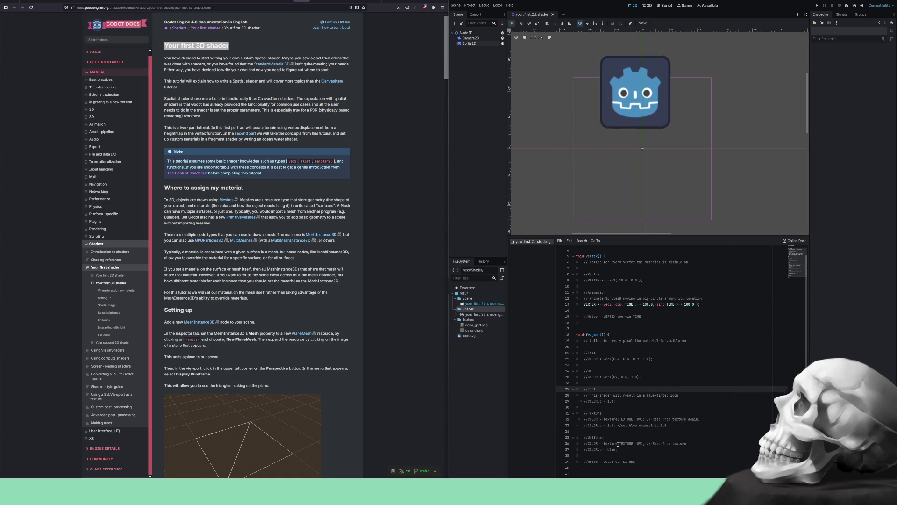
{"action": "key", "text": "ctrl+k"}
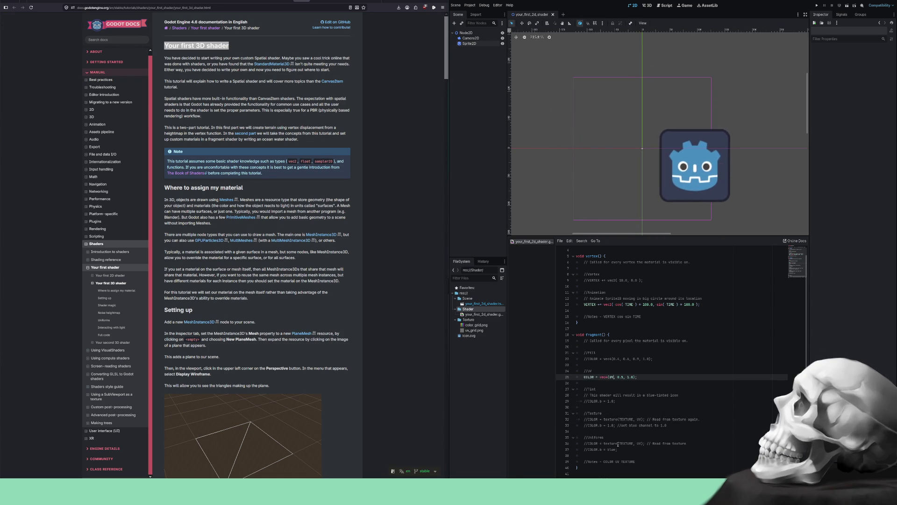
{"action": "key", "text": "ctrl+k"}
- Save the scene with the circling shader and enlarge the 2D viewport above the code
{"action": "key", "text": "Up"}
{"action": "key", "text": "Up"}
{"action": "key", "text": "Up"}
{"action": "key", "text": "Up"}
{"action": "key", "text": "Up"}
{"action": "key", "text": "Up"}
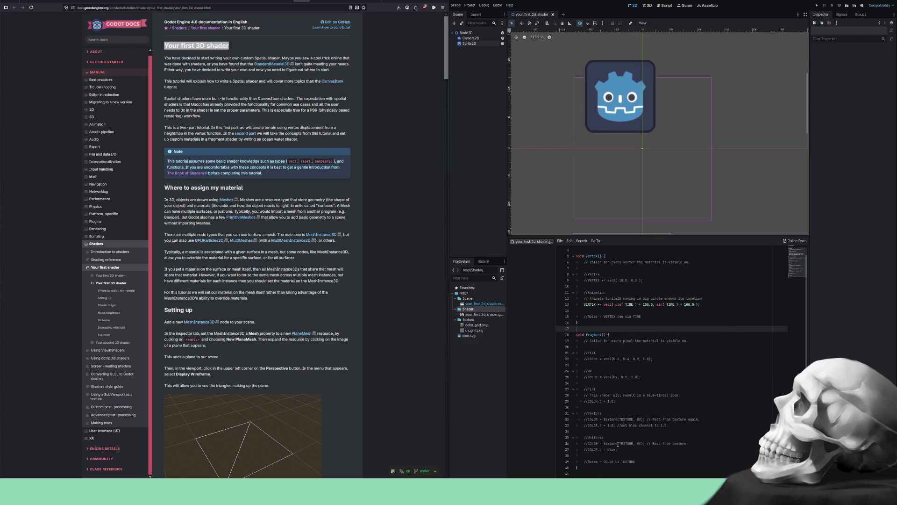
{"action": "key", "text": "ctrl+s"}
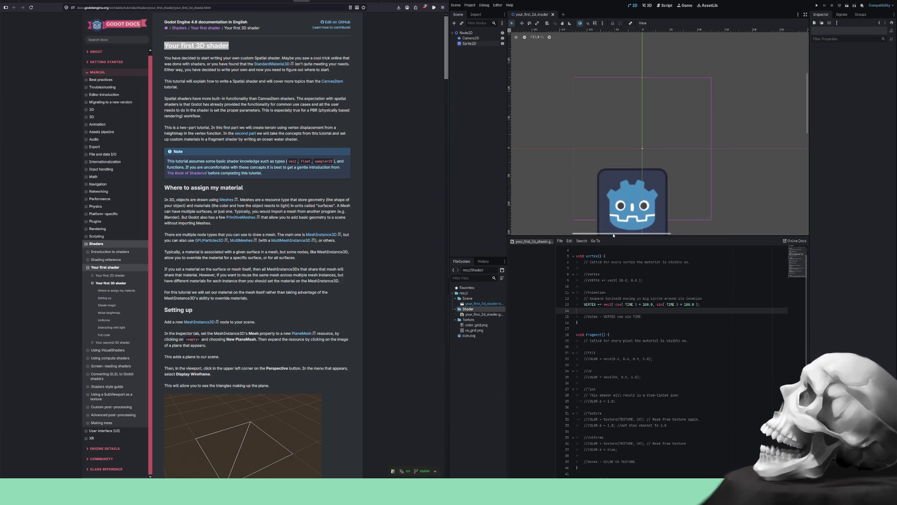
{"action": "left_click_drag", "start_coordinate": [614, 236], "coordinate": [614, 324]}
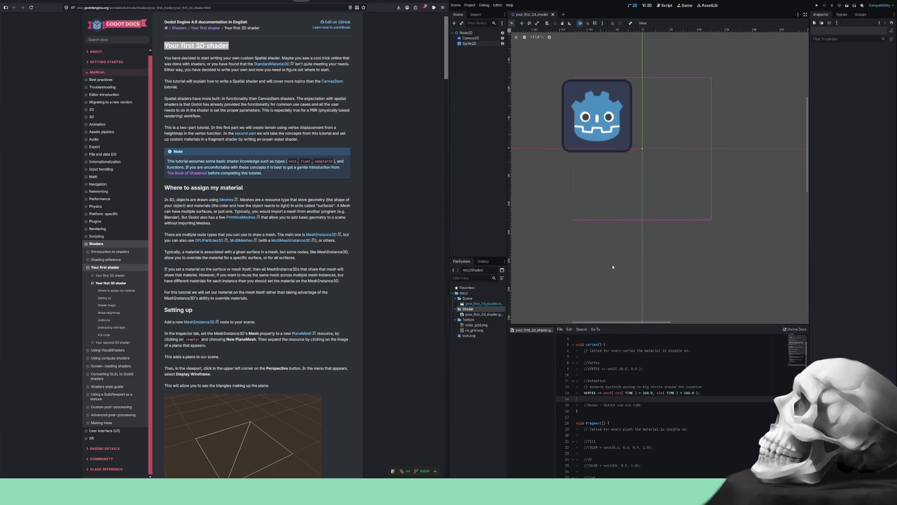
- Close the 2D shader scene in Godot and start a new 3D scene rooted at Node3D
{"action": "left_click", "coordinate": [553, 15]}
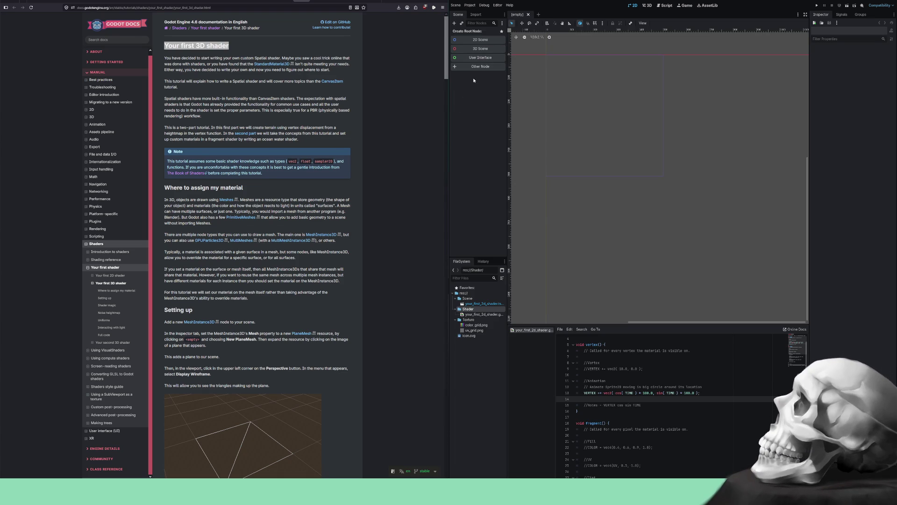
{"action": "left_click", "coordinate": [480, 48]}
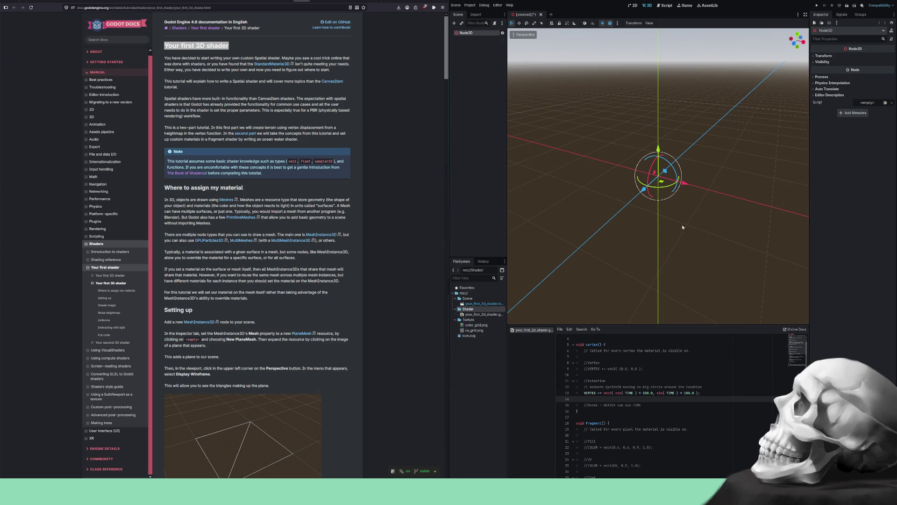
{"action": "left_click", "coordinate": [616, 244]}
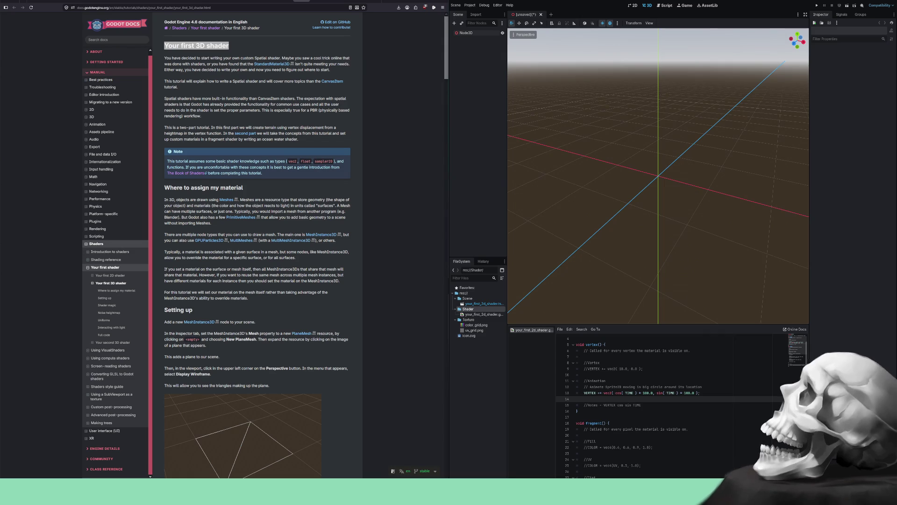
- Bring up Blender's default cube scene, dismissing its splash screen and repositioning the window
{"action": "left_click", "coordinate": [421, 1]}
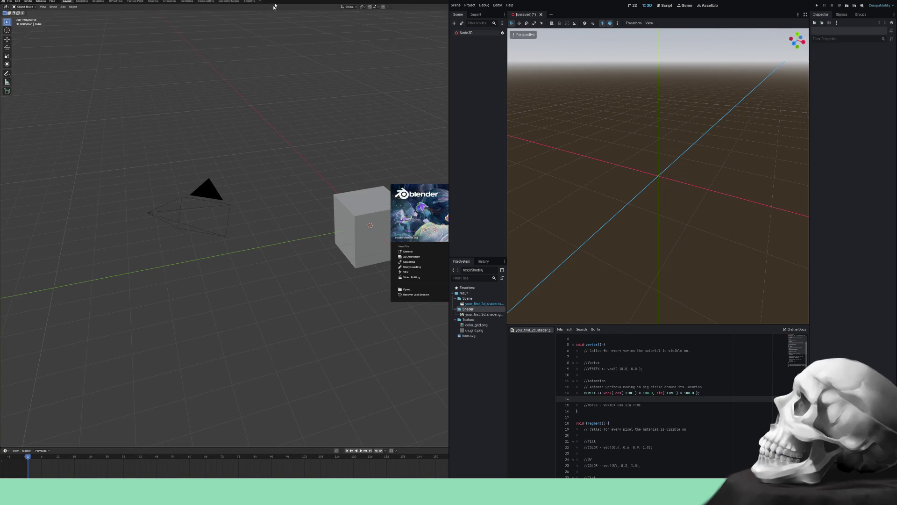
{"action": "left_click", "coordinate": [260, 44]}
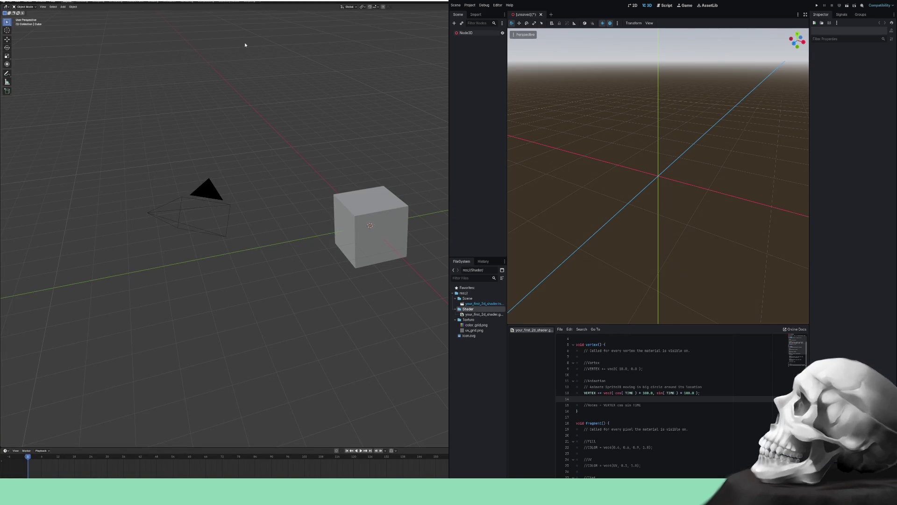
{"action": "left_click_drag", "start_coordinate": [243, 44], "coordinate": [1, 56]}
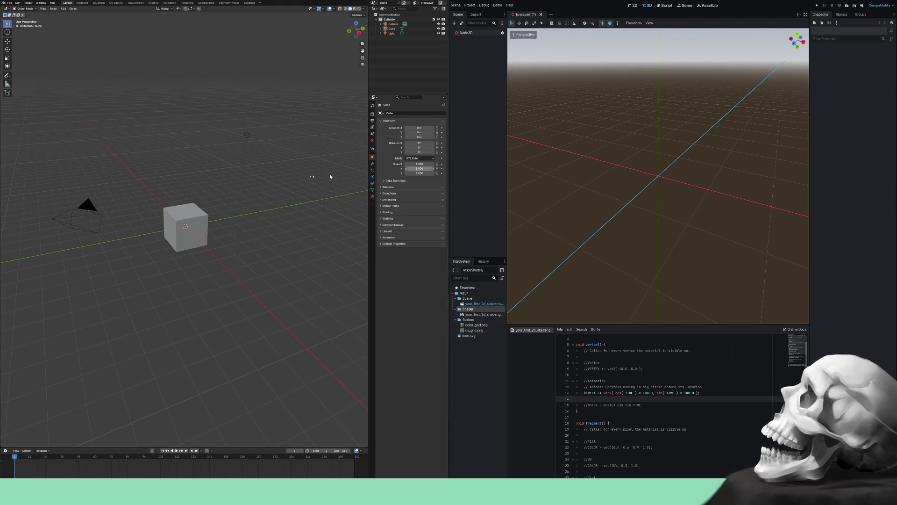
- Delete the default camera, cube and light from the Blender scene
{"action": "mouse_move", "coordinate": [313, 340]}
{"action": "left_mouse_down"}
{"action": "mouse_move", "coordinate": [68, 100]}
{"action": "mouse_move", "coordinate": [22, 81]}
{"action": "left_mouse_up"}
{"action": "key", "text": "Delete"}
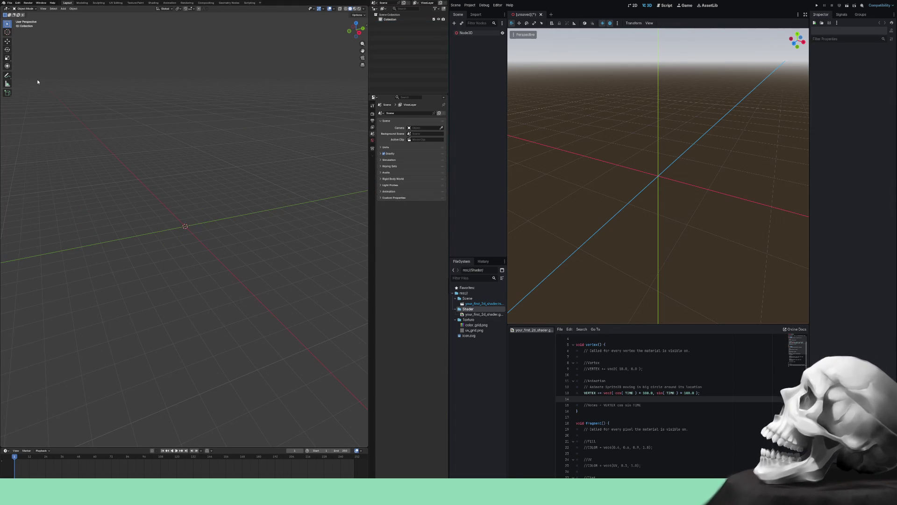
{"action": "left_click", "coordinate": [8, 9]}
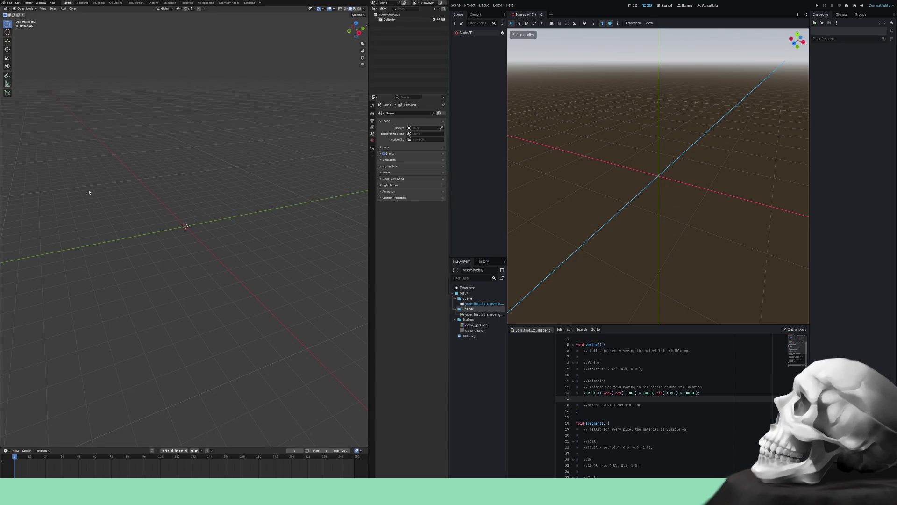
- Add a Suzanne monkey mesh at the origin and view her from the front
{"action": "key", "text": "shift+a"}
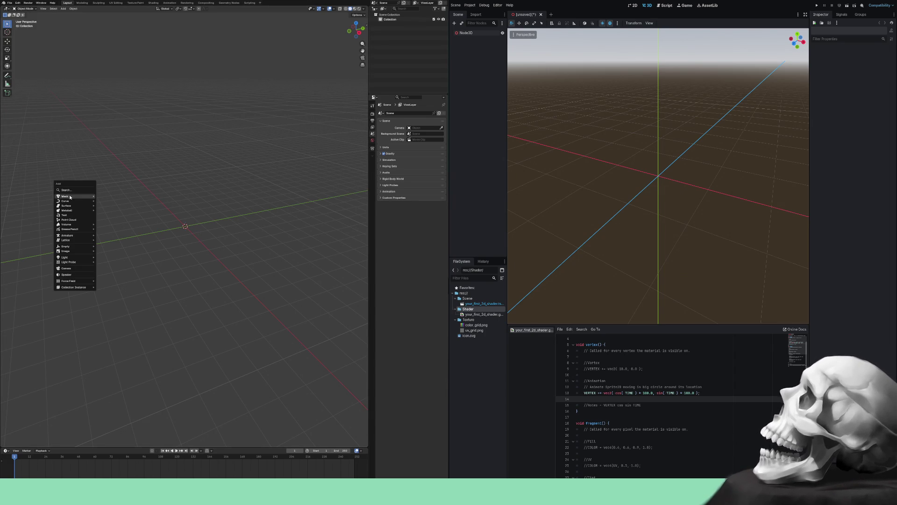
{"action": "mouse_move", "coordinate": [80, 195]}
{"action": "left_click", "coordinate": [120, 240]}
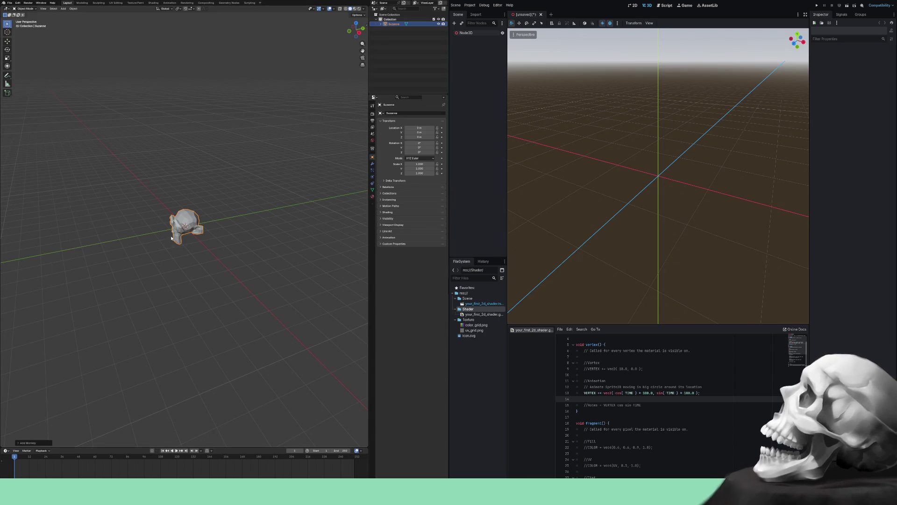
{"action": "scroll", "coordinate": [173, 238], "scroll_direction": "up", "scroll_amount": 8}
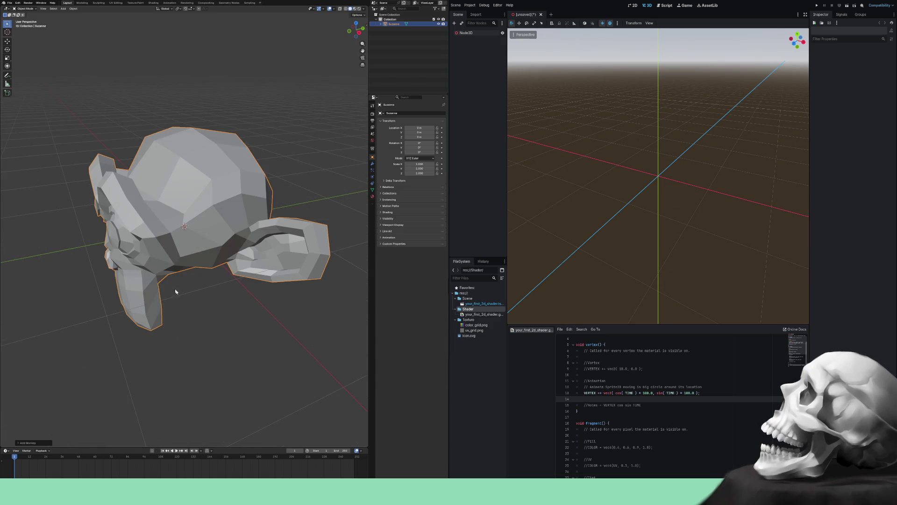
{"action": "mouse_move", "coordinate": [235, 261]}
{"action": "left_mouse_down"}
{"action": "mouse_move", "coordinate": [204, 286]}
{"action": "mouse_move", "coordinate": [187, 280]}
{"action": "mouse_move", "coordinate": [218, 270]}
{"action": "mouse_move", "coordinate": [285, 278]}
{"action": "mouse_move", "coordinate": [224, 274]}
{"action": "left_mouse_up"}
{"action": "scroll", "coordinate": [218, 267], "scroll_direction": "down", "scroll_amount": 3}
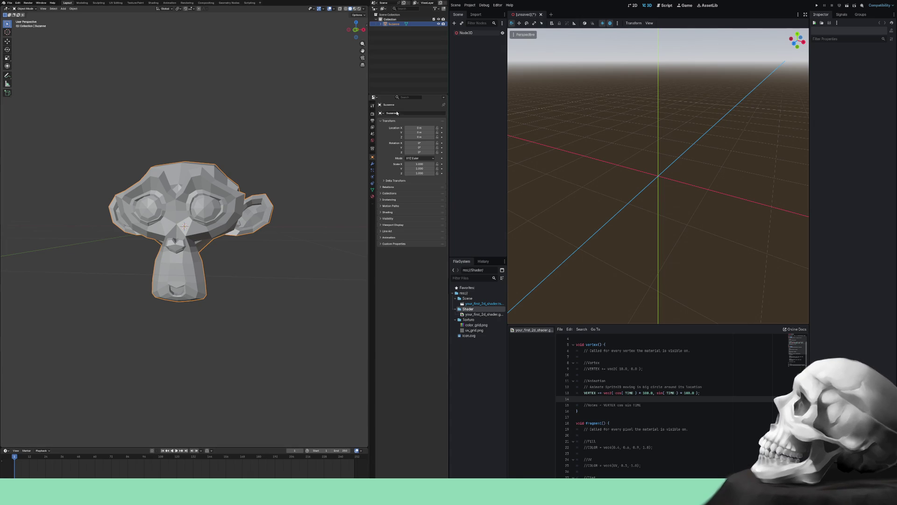
- Shade Suzanne smooth, then remove her Smooth by Angle modifier in the Modifier properties
{"action": "right_click", "coordinate": [183, 209]}
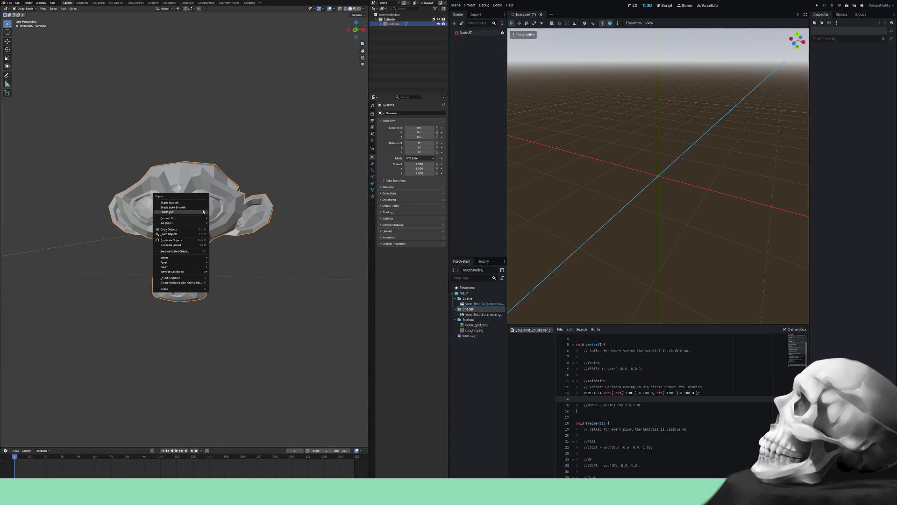
{"action": "left_click", "coordinate": [206, 210]}
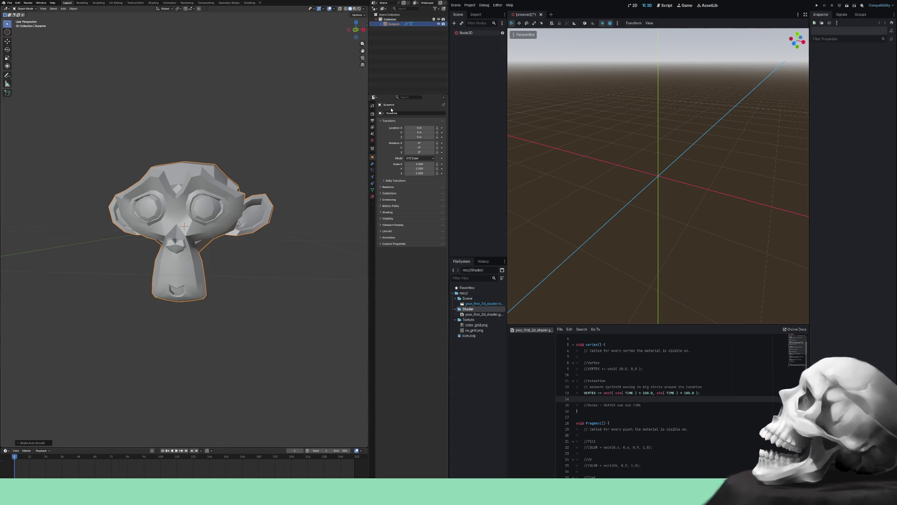
{"action": "left_click", "coordinate": [372, 163]}
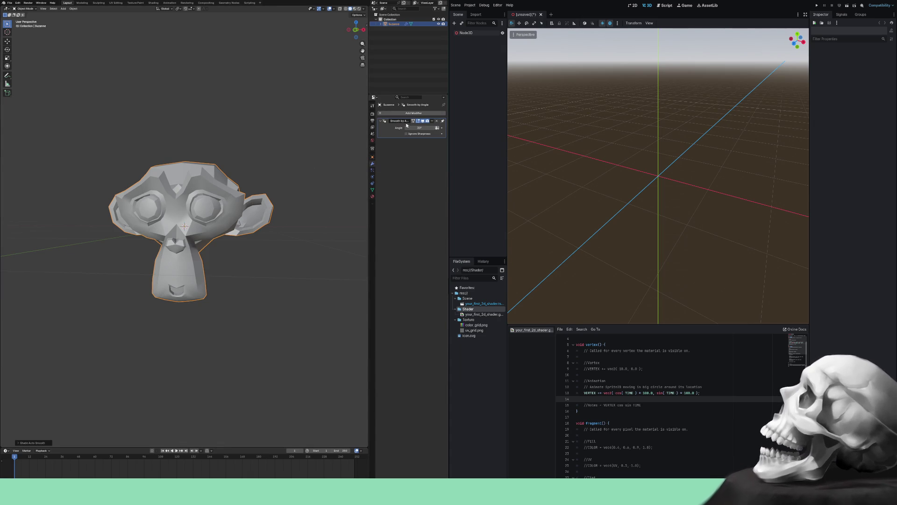
{"action": "scroll", "coordinate": [289, 217], "scroll_direction": "up", "scroll_amount": 2}
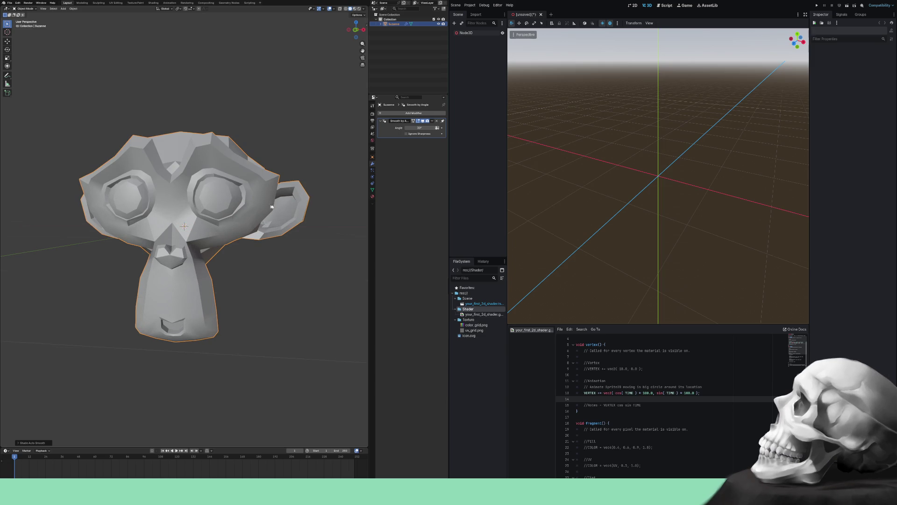
{"action": "left_click_drag", "start_coordinate": [288, 216], "coordinate": [252, 213]}
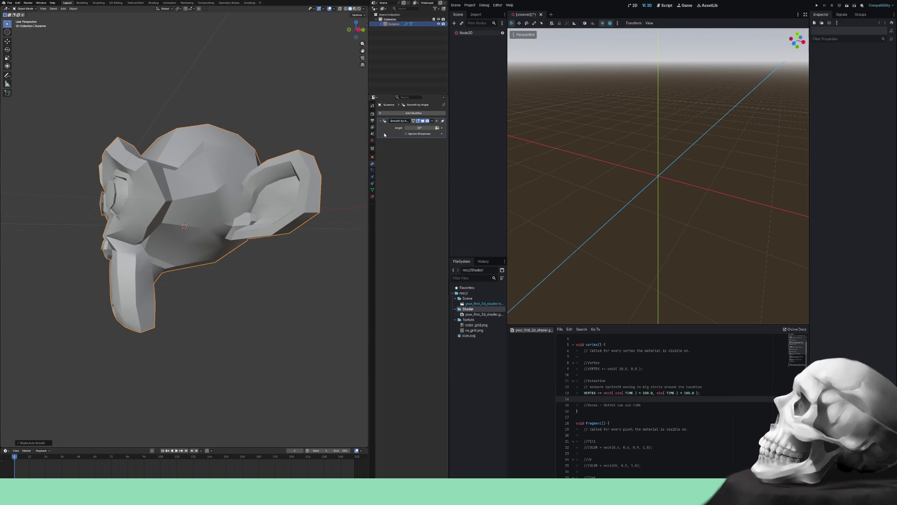
{"action": "left_click", "coordinate": [437, 121]}
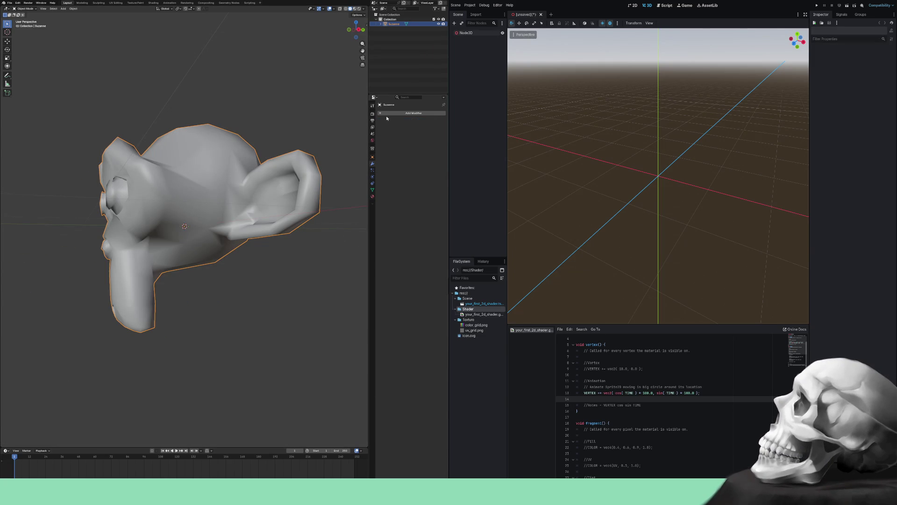
{"action": "left_click", "coordinate": [386, 114]}
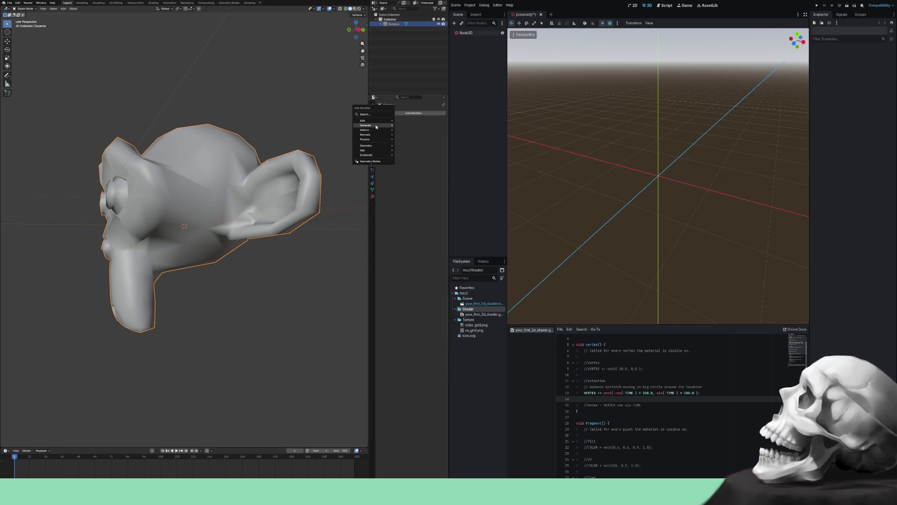
- Add a Subdivision Surface modifier to Suzanne and apply it to the mesh
{"action": "mouse_move", "coordinate": [377, 127]}
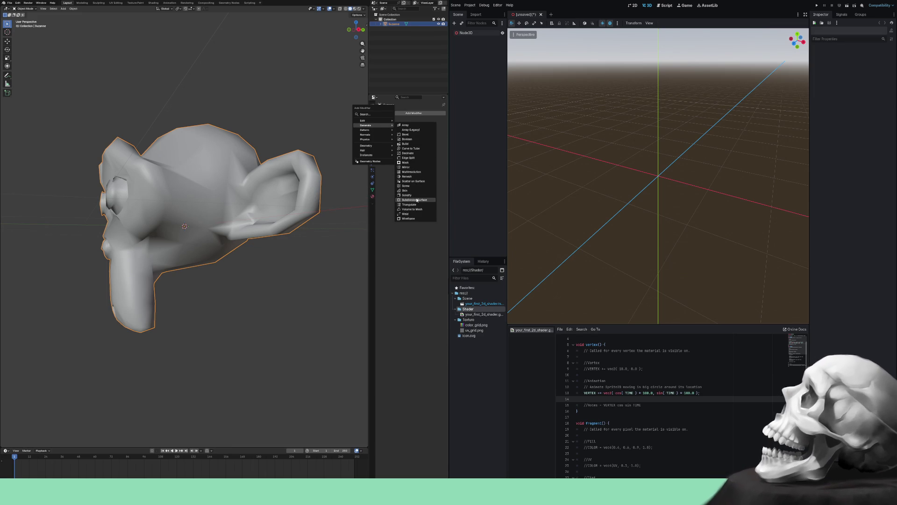
{"action": "left_click", "coordinate": [416, 200]}
{"action": "left_click_drag", "start_coordinate": [272, 250], "coordinate": [324, 248]}
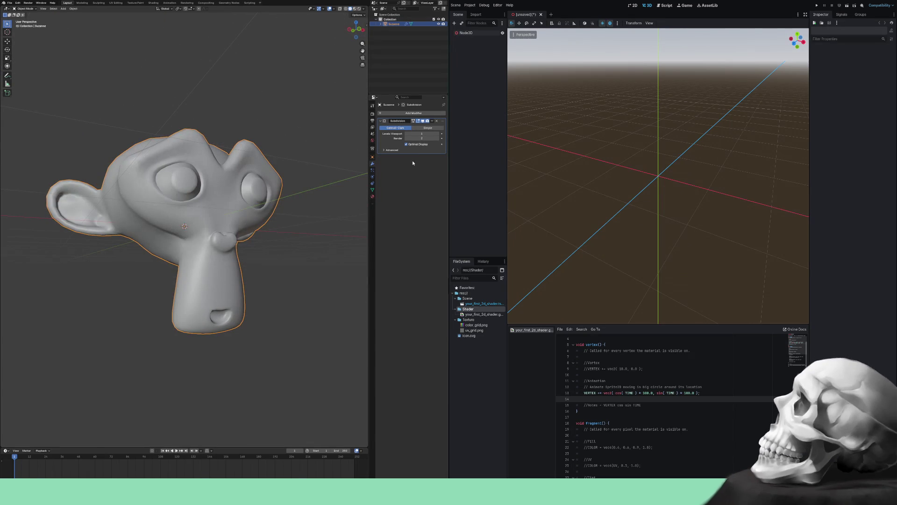
{"action": "left_click_drag", "start_coordinate": [421, 138], "coordinate": [414, 138]}
{"action": "left_click", "coordinate": [432, 120]}
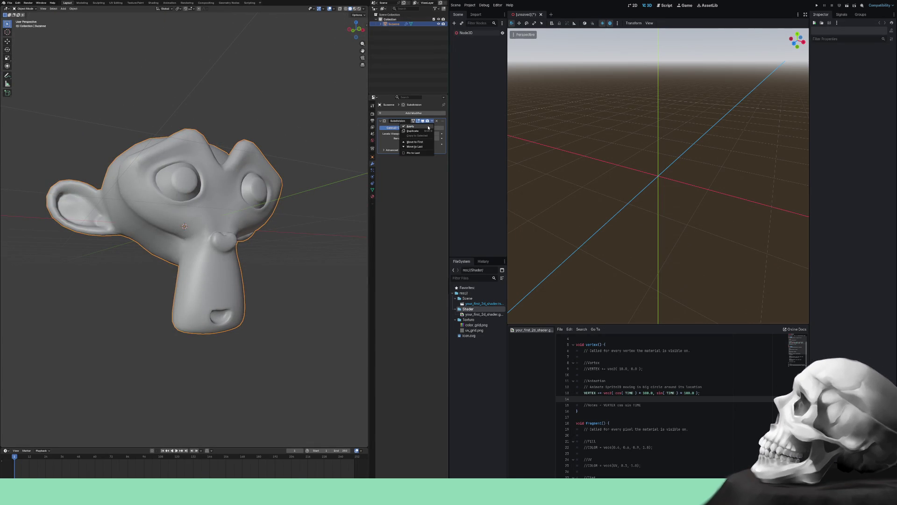
{"action": "left_click", "coordinate": [424, 130]}
- Inspect the denser subdivided geometry in Edit Mode, deselect all, and return to Object Mode
{"action": "key", "text": "Tab"}
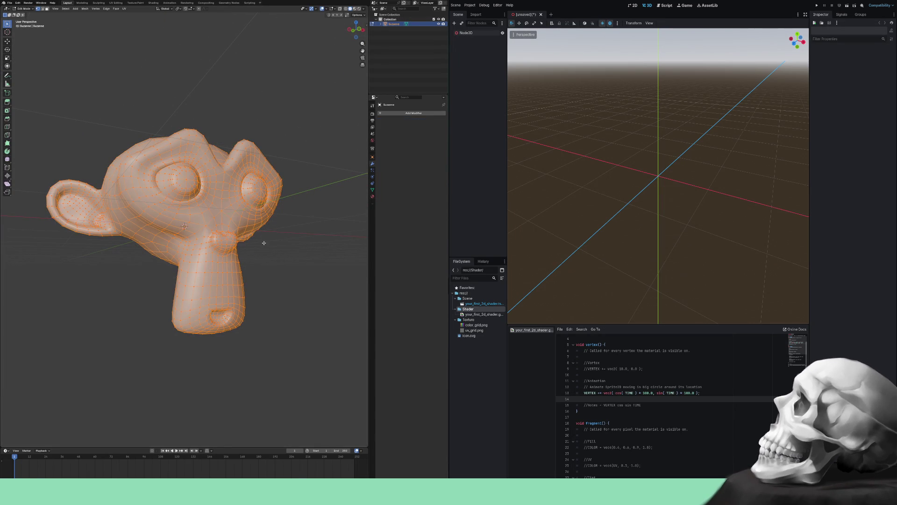
{"action": "mouse_move", "coordinate": [297, 261]}
{"action": "left_mouse_down"}
{"action": "mouse_move", "coordinate": [244, 262]}
{"action": "mouse_move", "coordinate": [302, 294]}
{"action": "mouse_move", "coordinate": [349, 256]}
{"action": "mouse_move", "coordinate": [259, 260]}
{"action": "mouse_move", "coordinate": [237, 287]}
{"action": "mouse_move", "coordinate": [221, 279]}
{"action": "left_mouse_up"}
{"action": "left_click", "coordinate": [276, 305]}
{"action": "key", "text": "Tab"}
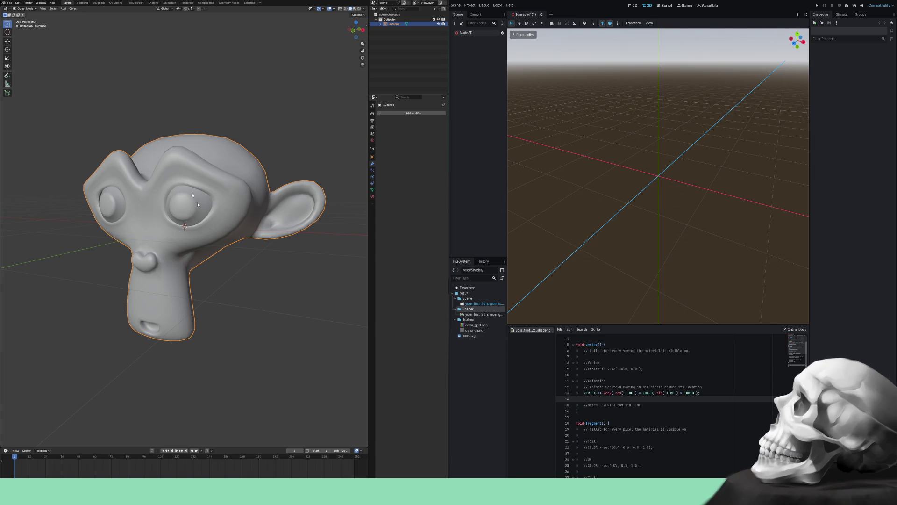
{"action": "left_click", "coordinate": [9, 3]}
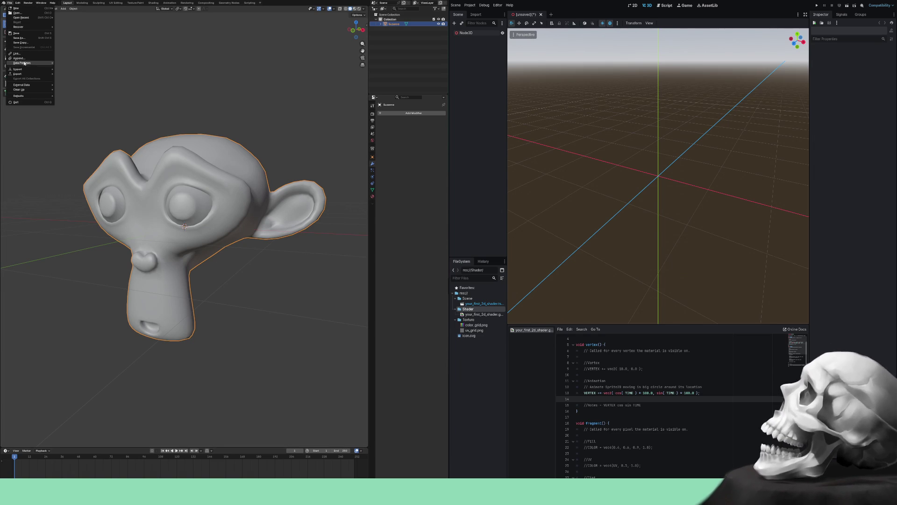
- Open the glTF 2.0 export file browser, moving it right and making it taller
{"action": "mouse_move", "coordinate": [26, 74]}
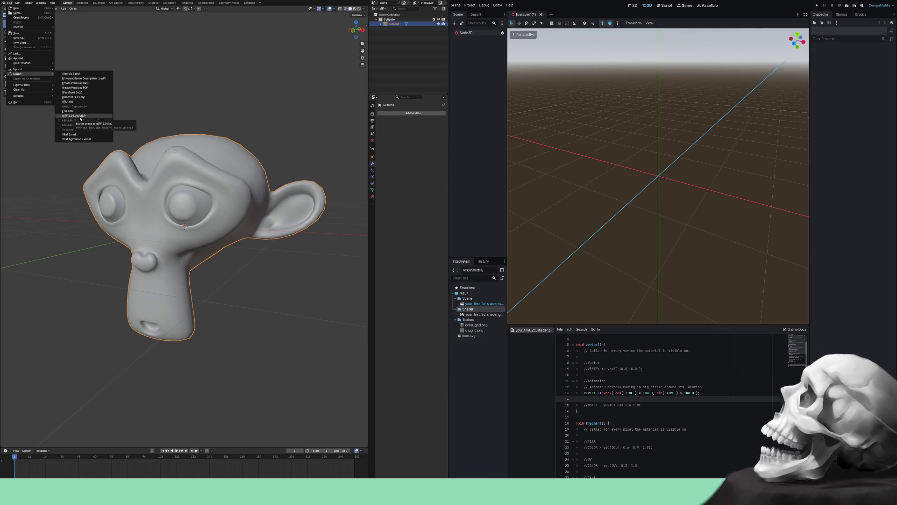
{"action": "left_click", "coordinate": [80, 119]}
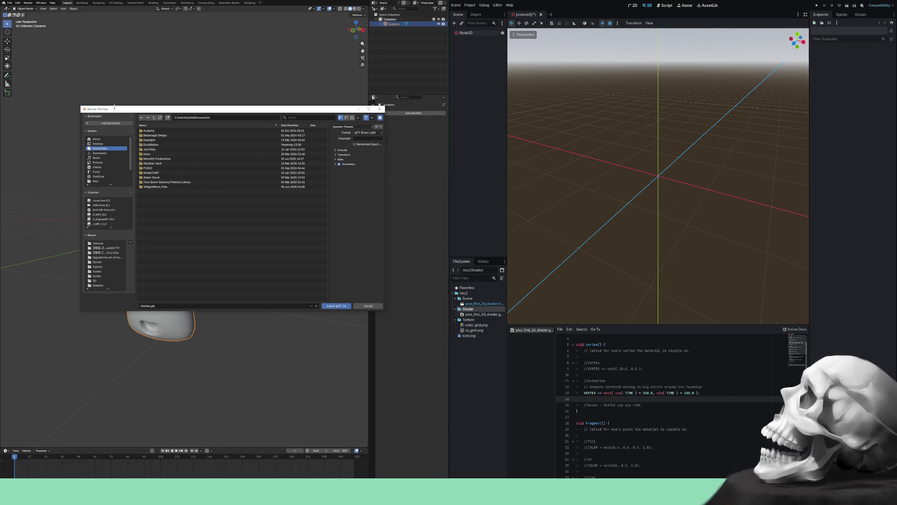
{"action": "left_click_drag", "start_coordinate": [134, 107], "coordinate": [212, 104]}
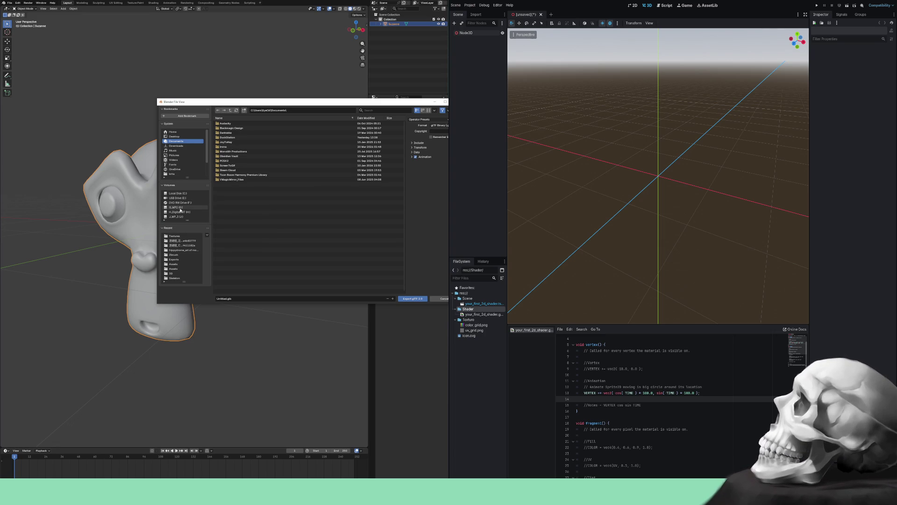
{"action": "scroll", "coordinate": [197, 162], "scroll_direction": "down", "scroll_amount": 3}
{"action": "scroll", "coordinate": [197, 162], "scroll_direction": "up", "scroll_amount": 3}
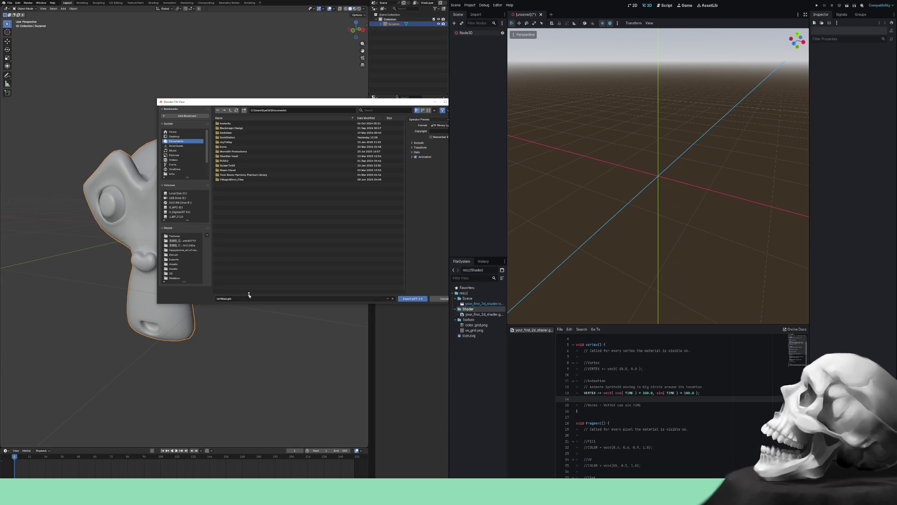
{"action": "left_click_drag", "start_coordinate": [248, 305], "coordinate": [232, 375]}
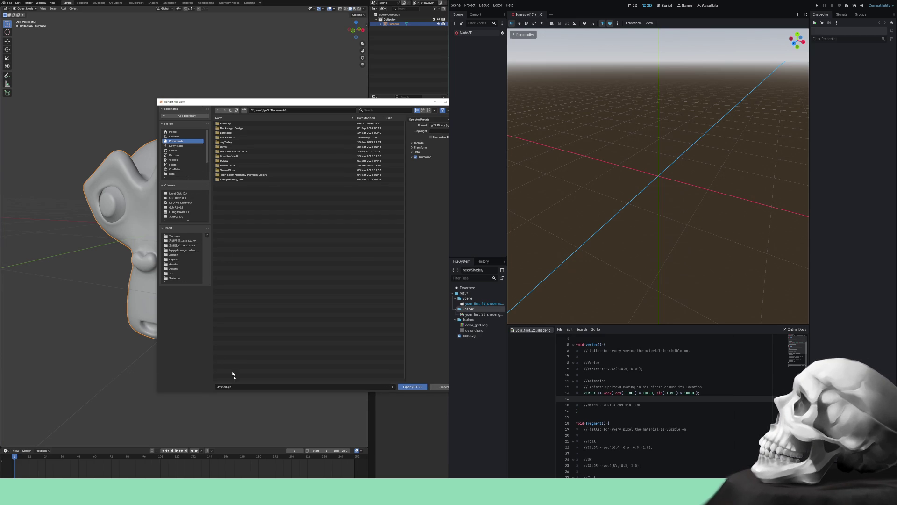
- Browse to the EO_Shader project folder under H:/Godot_Engine/Active
{"action": "left_click", "coordinate": [181, 213]}
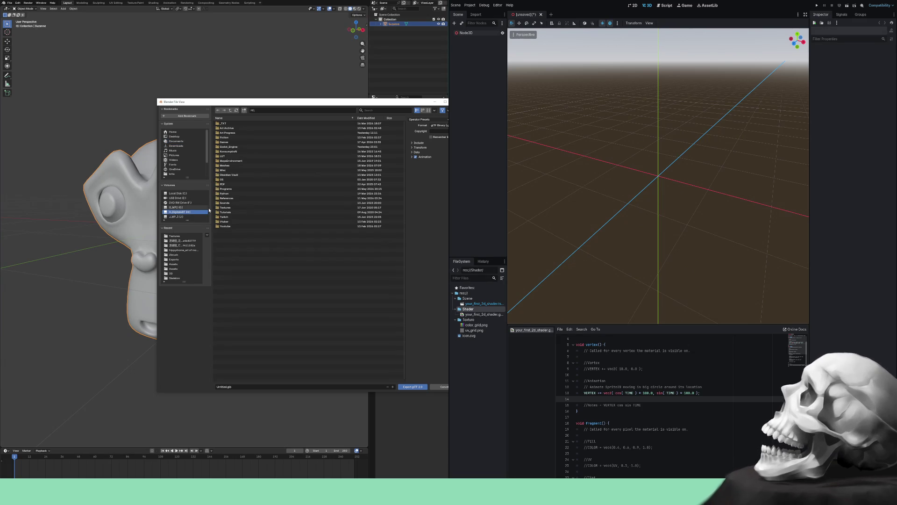
{"action": "double_click", "coordinate": [228, 147]}
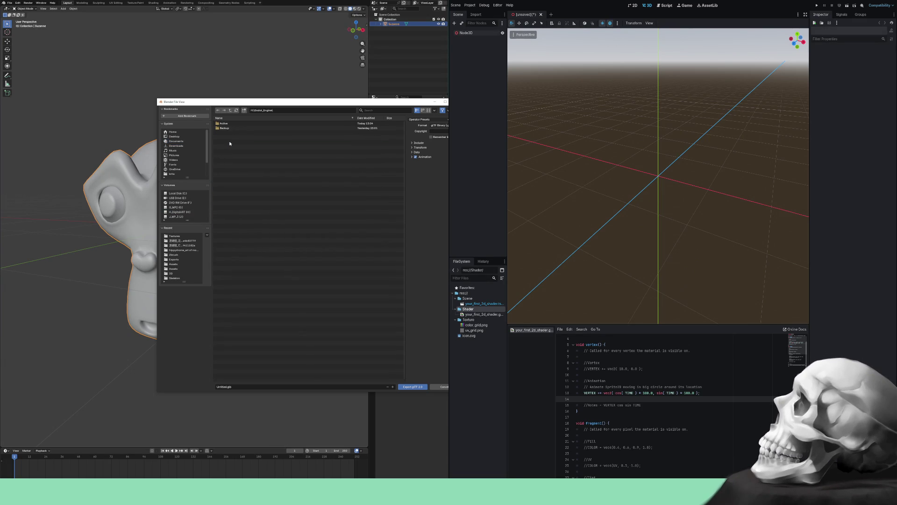
{"action": "left_click", "coordinate": [230, 125]}
{"action": "double_click", "coordinate": [230, 125]}
{"action": "double_click", "coordinate": [229, 134]}
- Create a new folder named Mesh in the EO_Shader project and open it
{"action": "right_click", "coordinate": [248, 185]}
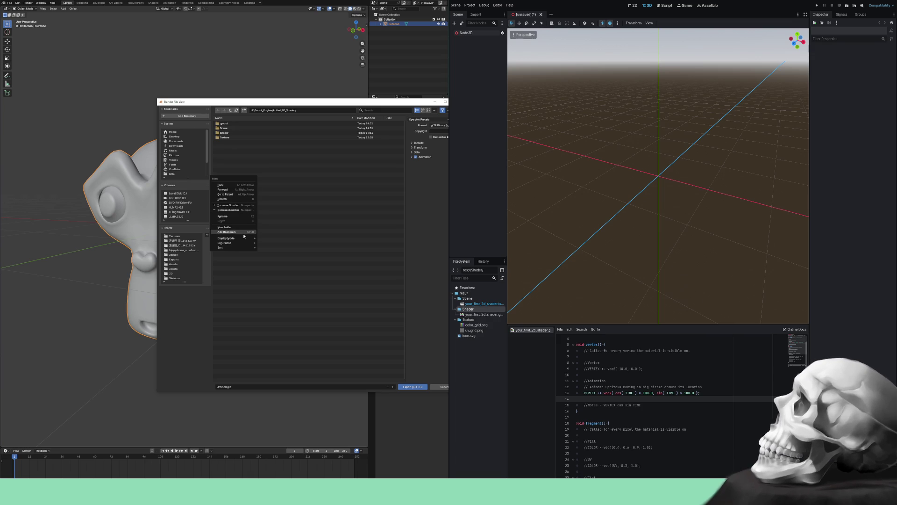
{"action": "mouse_move", "coordinate": [241, 248]}
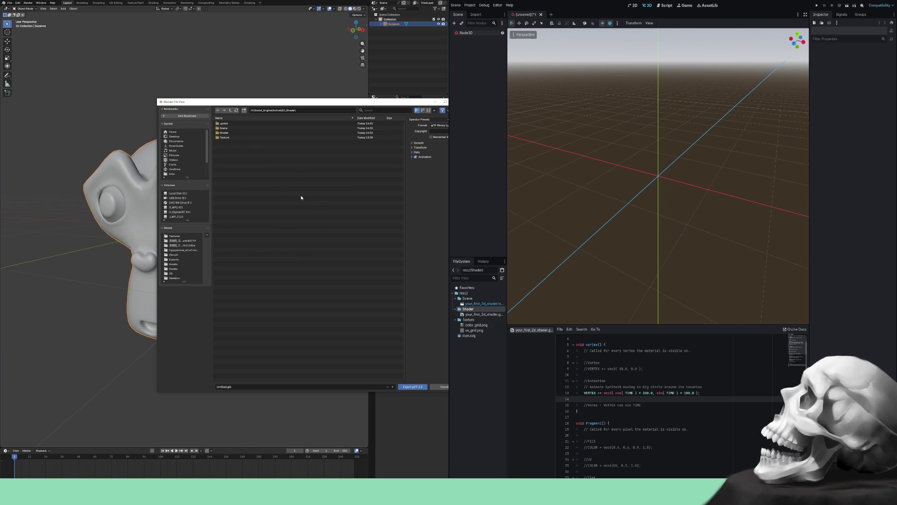
{"action": "right_click", "coordinate": [281, 196]}
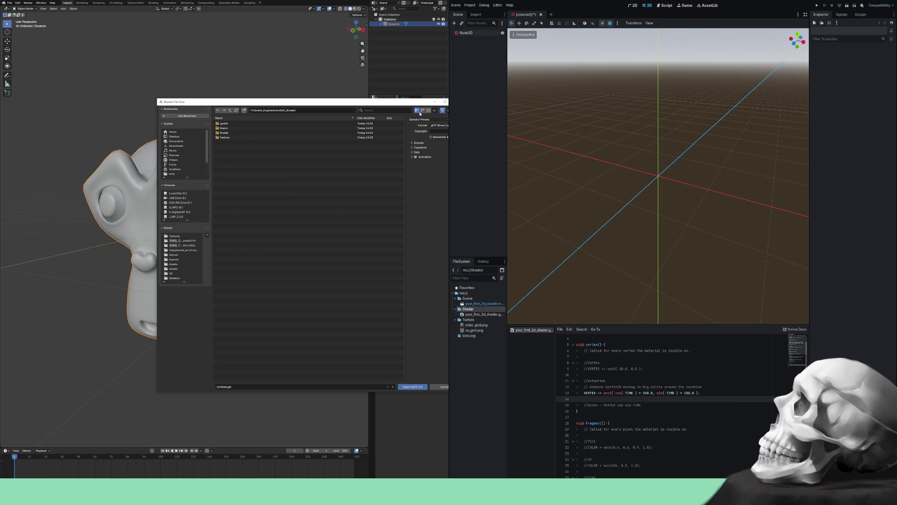
{"action": "left_click", "coordinate": [447, 111]}
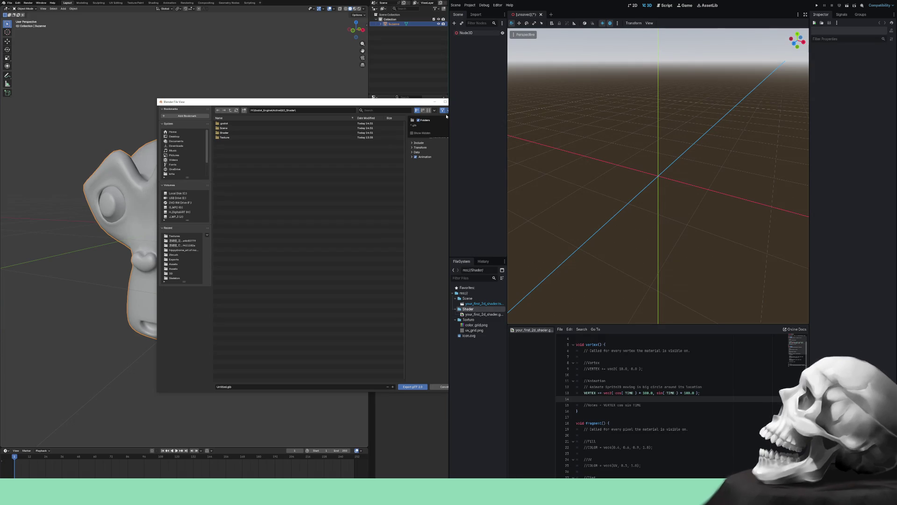
{"action": "key", "text": "n"}
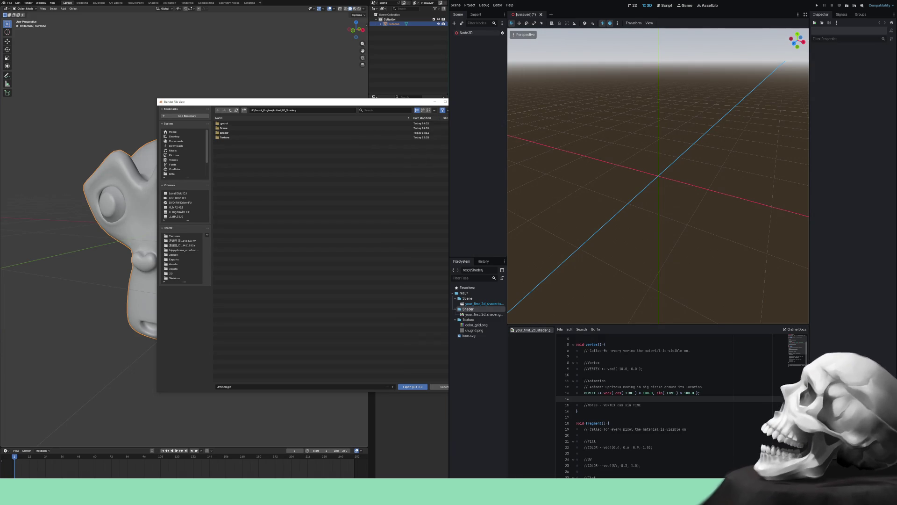
{"action": "key", "text": "n"}
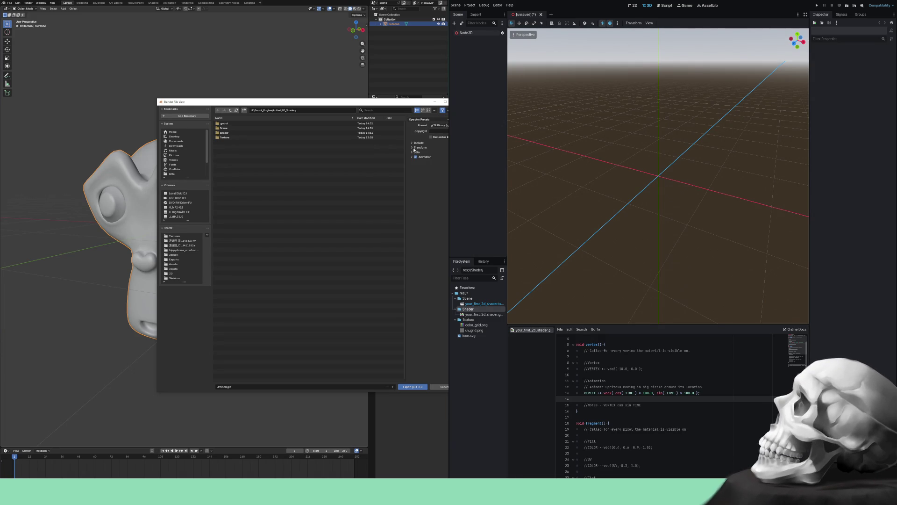
{"action": "right_click", "coordinate": [272, 201]}
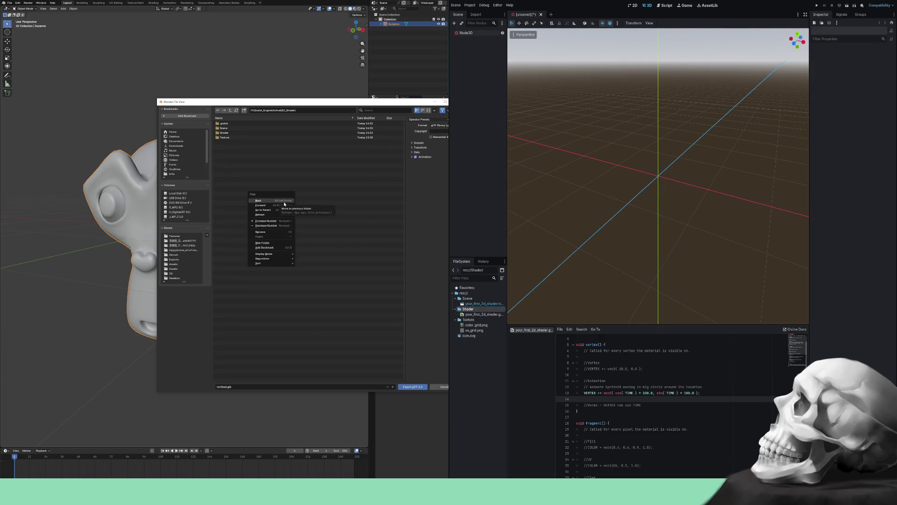
{"action": "left_click", "coordinate": [269, 243]}
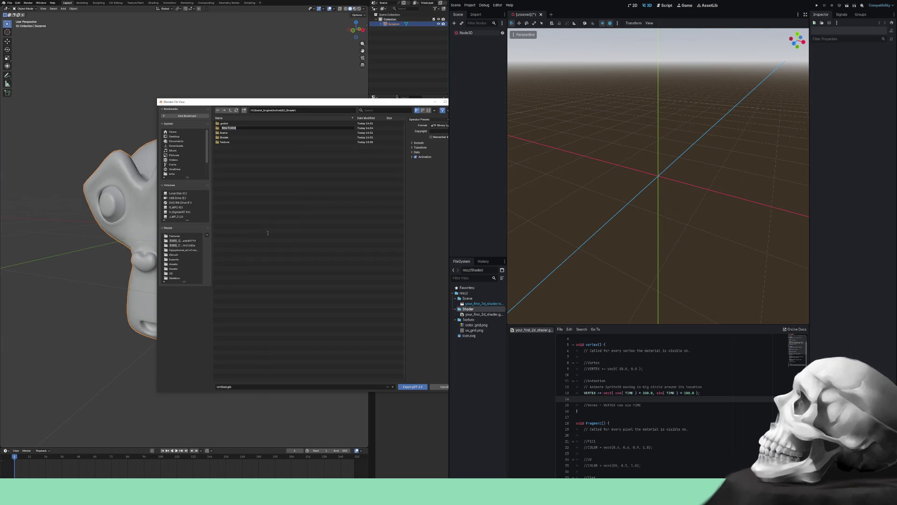
{"action": "key", "text": "BackSpace"}
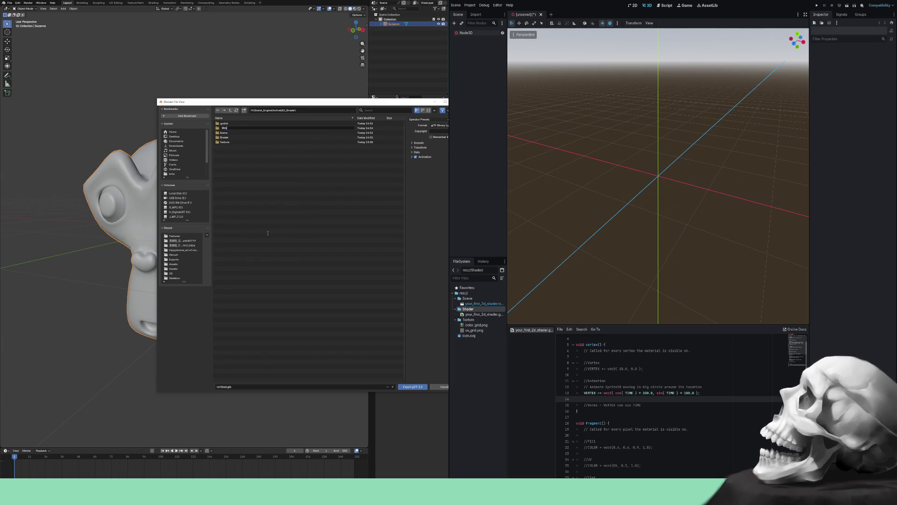
{"action": "key", "text": "Return"}
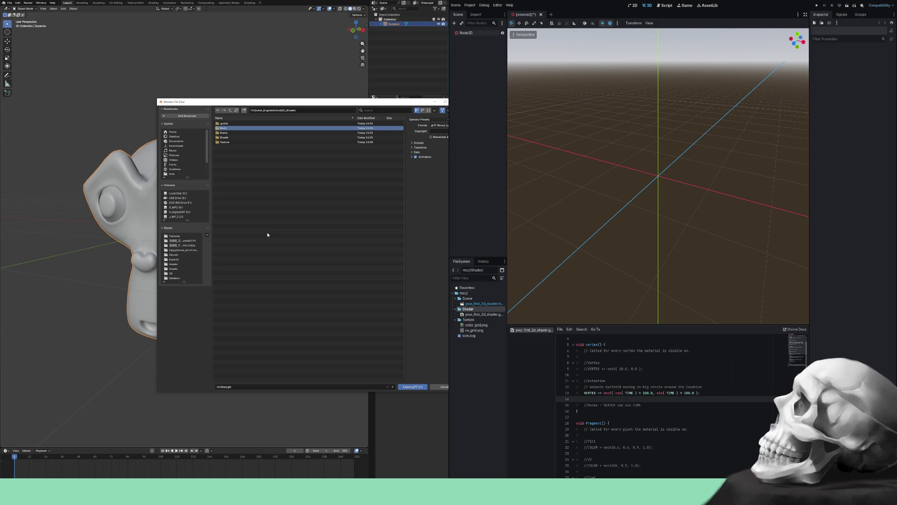
{"action": "double_click", "coordinate": [228, 129]}
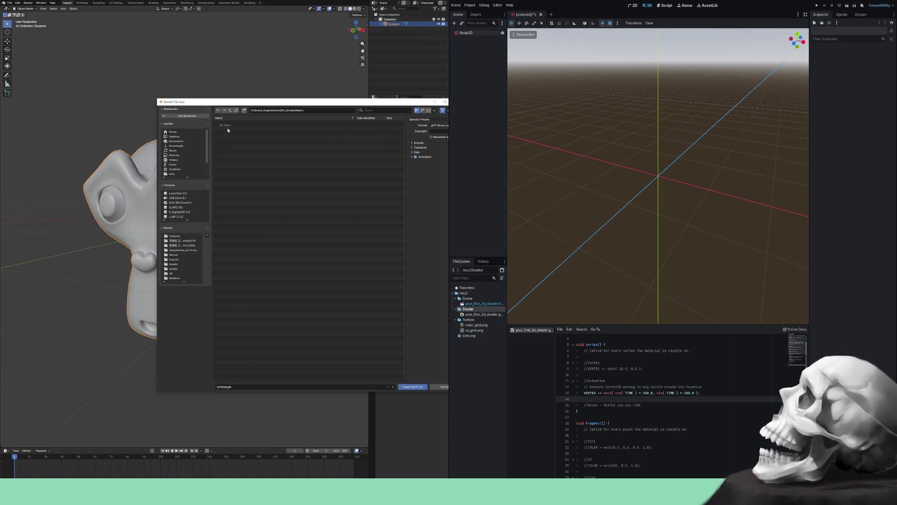
- Rename the export file from Untitled.glb to Suzanne.glb
{"action": "left_click", "coordinate": [264, 387]}
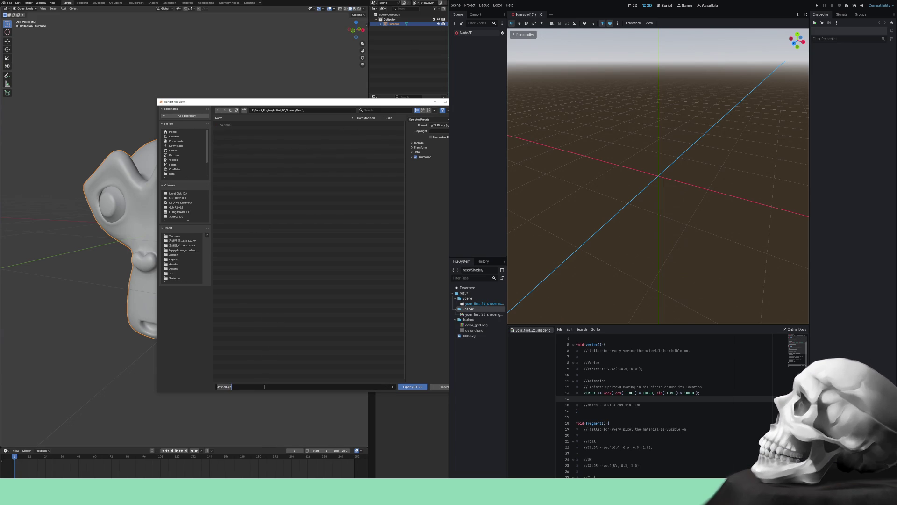
{"action": "key", "text": "End"}
{"action": "key", "text": "Left"}
{"action": "key", "text": "Left"}
{"action": "key", "text": "Left"}
{"action": "key", "text": "shift+Home"}
{"action": "key", "text": "BackSpace"}
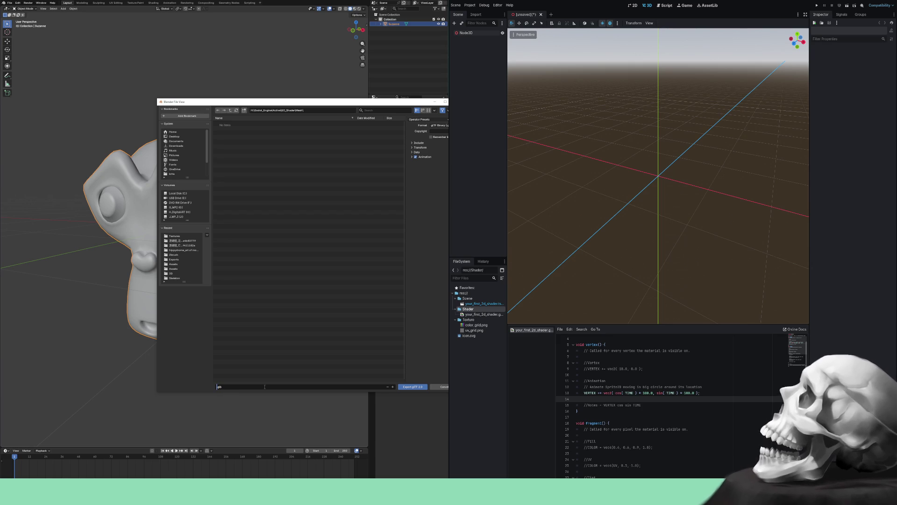
{"action": "type", "text": "Suzanne."}
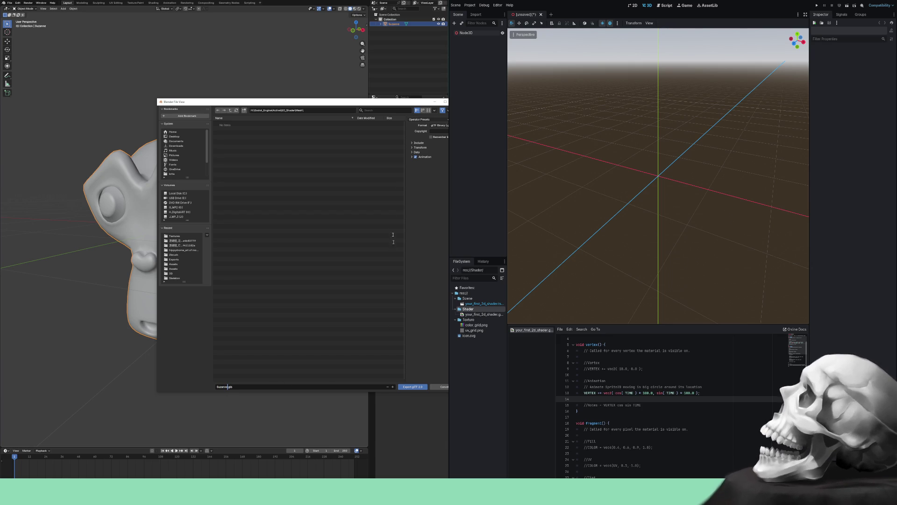
- Review the Include, Transform, Data and Animation options and export Suzanne.glb
{"action": "left_click", "coordinate": [413, 143]}
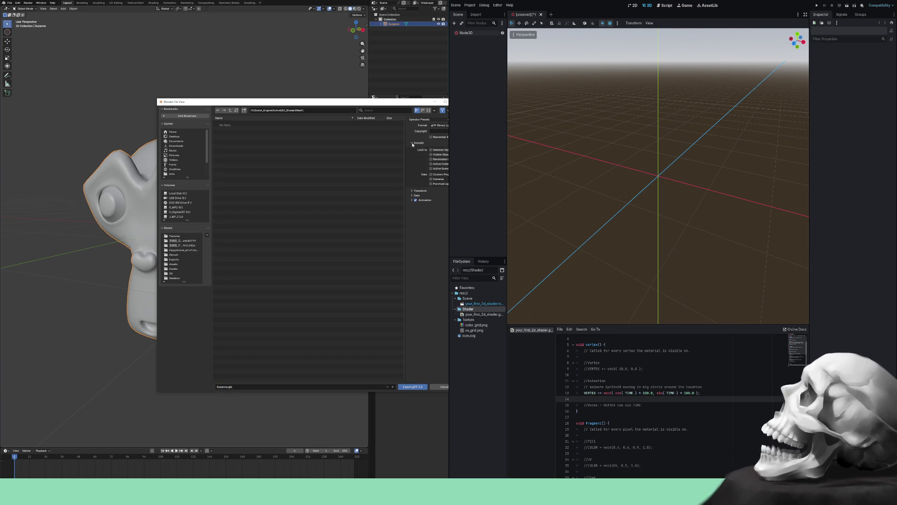
{"action": "left_click", "coordinate": [413, 191]}
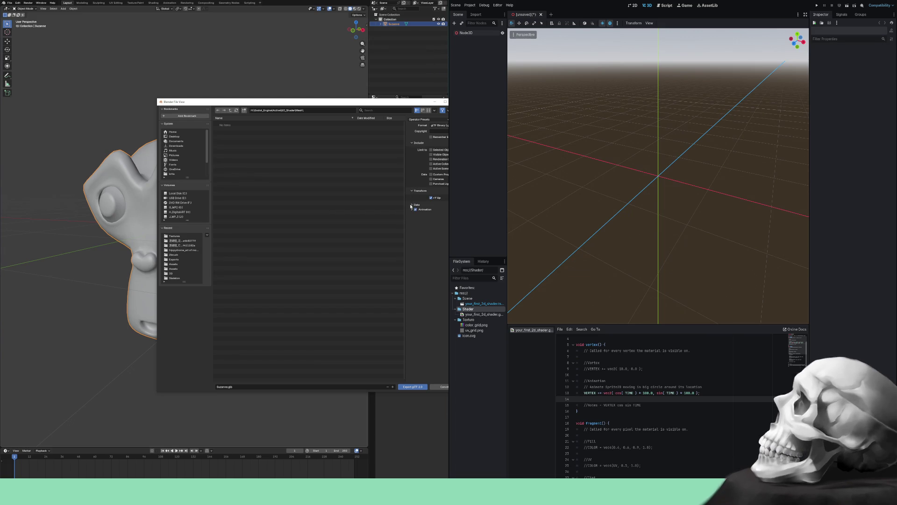
{"action": "left_click", "coordinate": [411, 205]}
{"action": "left_click", "coordinate": [411, 253]}
{"action": "left_click", "coordinate": [411, 253]}
{"action": "left_click", "coordinate": [410, 386]}
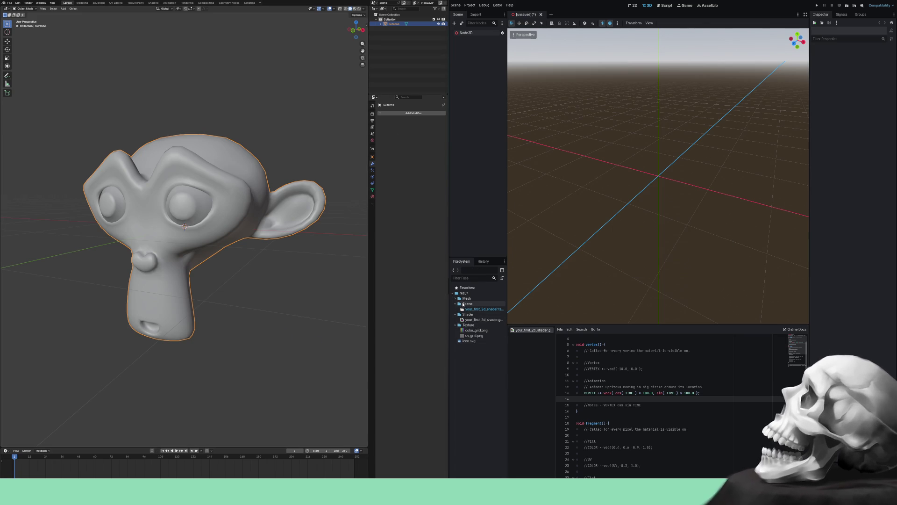
- Drag Suzanne.glb from the Mesh folder into Godot's 3D viewport
{"action": "left_click", "coordinate": [457, 299]}
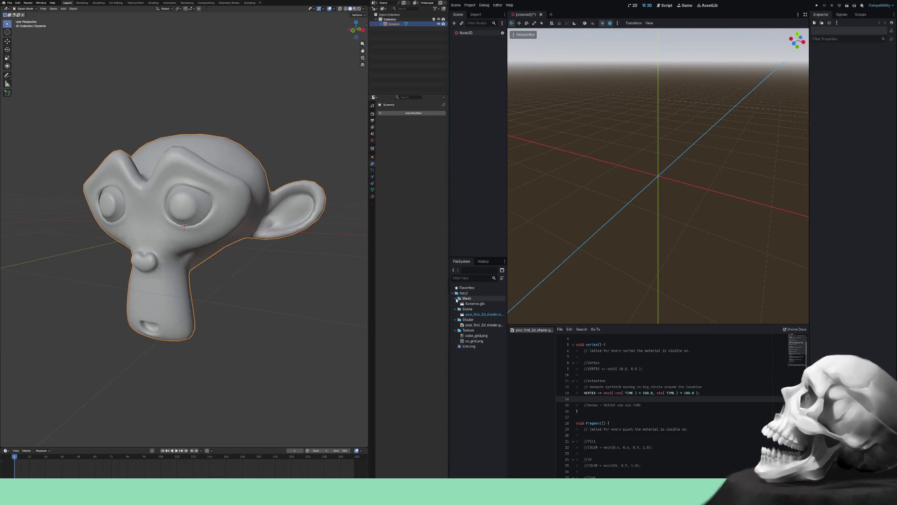
{"action": "mouse_move", "coordinate": [475, 303]}
{"action": "left_mouse_down"}
{"action": "mouse_move", "coordinate": [675, 175]}
{"action": "mouse_move", "coordinate": [640, 180]}
{"action": "mouse_move", "coordinate": [656, 171]}
{"action": "left_mouse_up"}
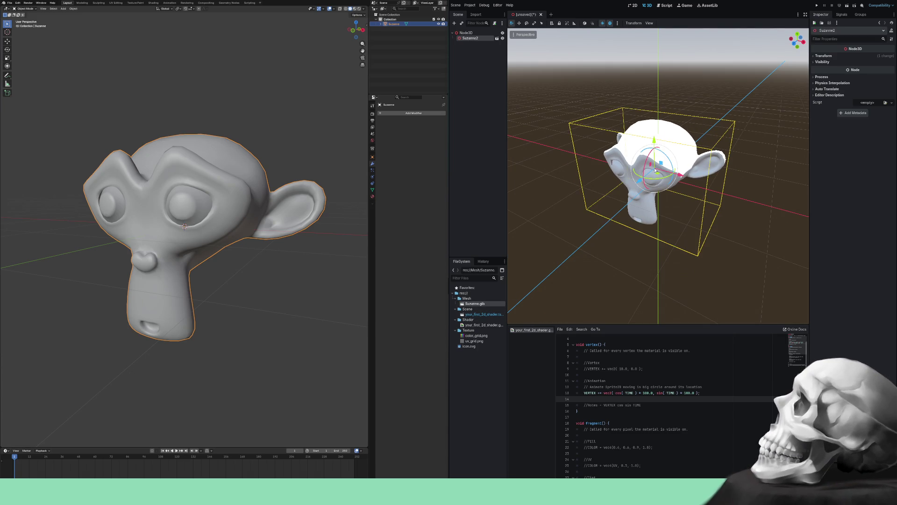
{"action": "mouse_move", "coordinate": [638, 220]}
{"action": "left_mouse_down"}
{"action": "mouse_move", "coordinate": [617, 268]}
{"action": "mouse_move", "coordinate": [584, 245]}
{"action": "mouse_move", "coordinate": [609, 260]}
{"action": "left_mouse_up"}
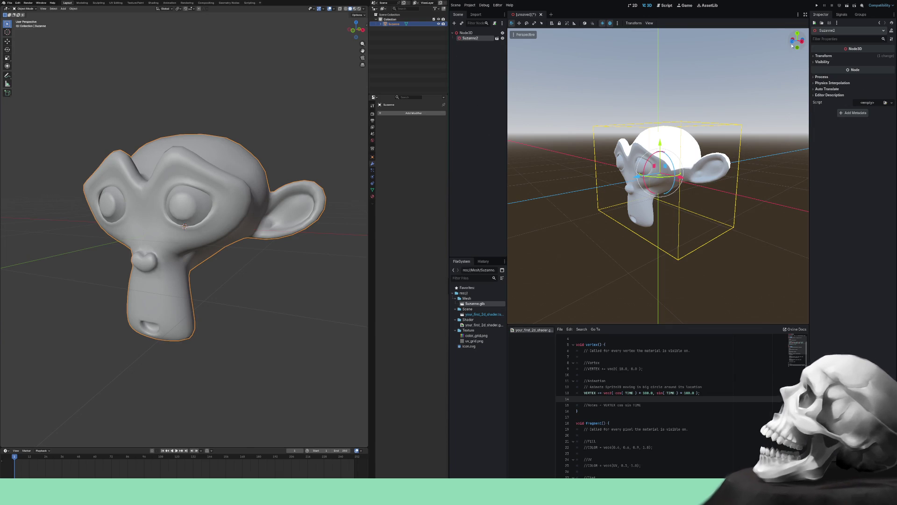
- Set Suzanne2's position x and z to 0 in the Inspector
{"action": "left_click", "coordinate": [821, 56]}
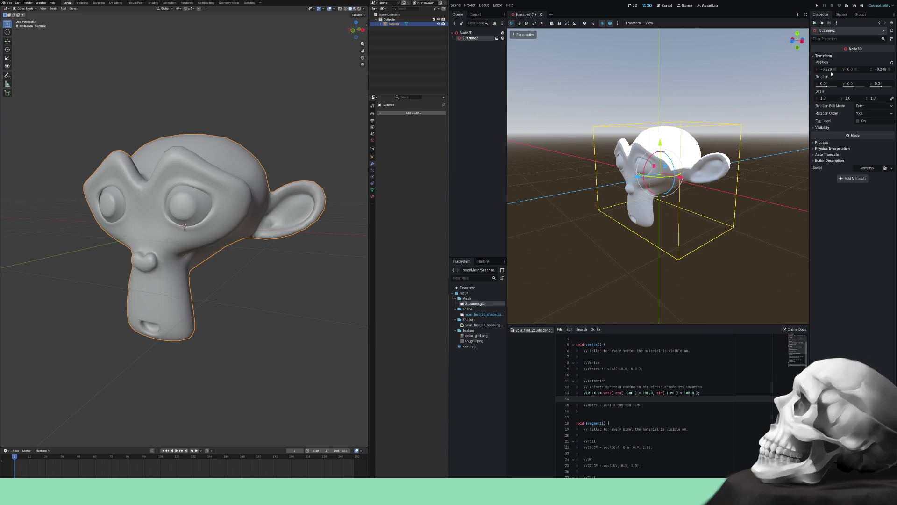
{"action": "left_click", "coordinate": [832, 69]}
{"action": "type", "text": "0"}
{"action": "key", "text": "Return"}
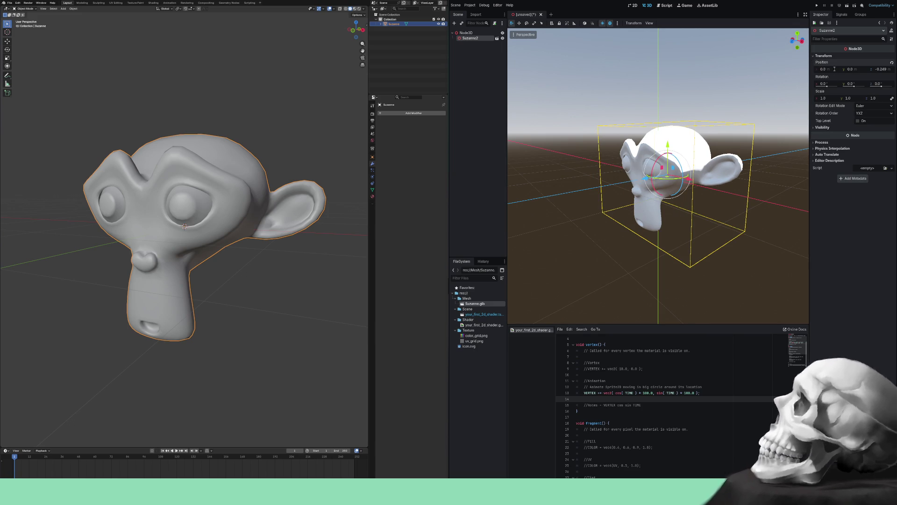
{"action": "left_click", "coordinate": [881, 69]}
{"action": "type", "text": "0"}
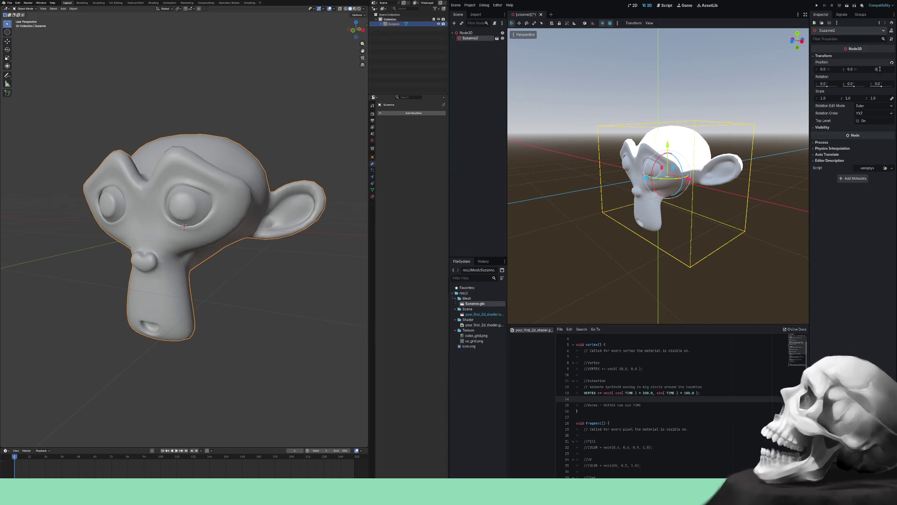
{"action": "key", "text": "Return"}
- Deselect Suzanne2 and view her from the front, then delete Suzanne in Blender
{"action": "left_click", "coordinate": [775, 248]}
{"action": "mouse_move", "coordinate": [760, 277]}
{"action": "left_mouse_down"}
{"action": "mouse_move", "coordinate": [739, 248]}
{"action": "mouse_move", "coordinate": [765, 244]}
{"action": "mouse_move", "coordinate": [739, 256]}
{"action": "mouse_move", "coordinate": [654, 201]}
{"action": "mouse_move", "coordinate": [603, 234]}
{"action": "mouse_move", "coordinate": [638, 271]}
{"action": "mouse_move", "coordinate": [633, 278]}
{"action": "mouse_move", "coordinate": [725, 258]}
{"action": "mouse_move", "coordinate": [694, 240]}
{"action": "mouse_move", "coordinate": [715, 225]}
{"action": "mouse_move", "coordinate": [680, 231]}
{"action": "left_mouse_up"}
{"action": "scroll", "coordinate": [720, 243], "scroll_direction": "up", "scroll_amount": 4}
{"action": "scroll", "coordinate": [715, 257], "scroll_direction": "down", "scroll_amount": 6}
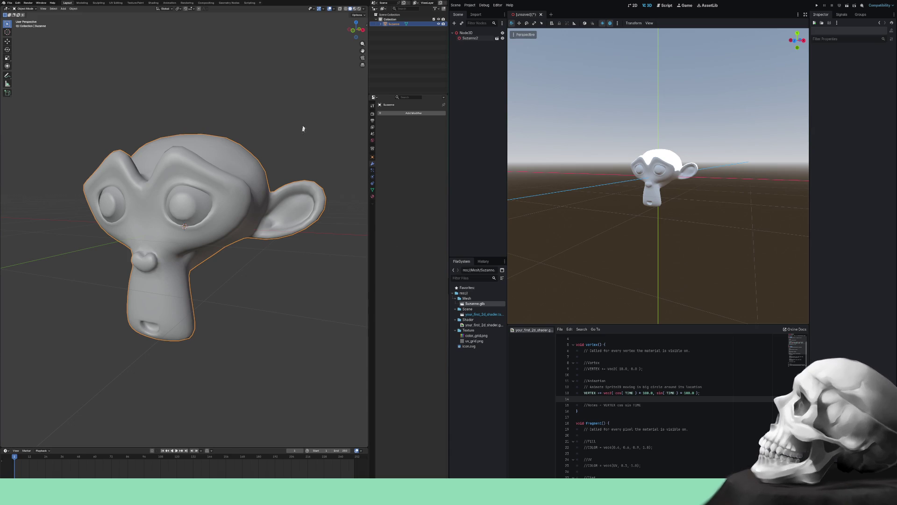
{"action": "key", "text": "Delete"}
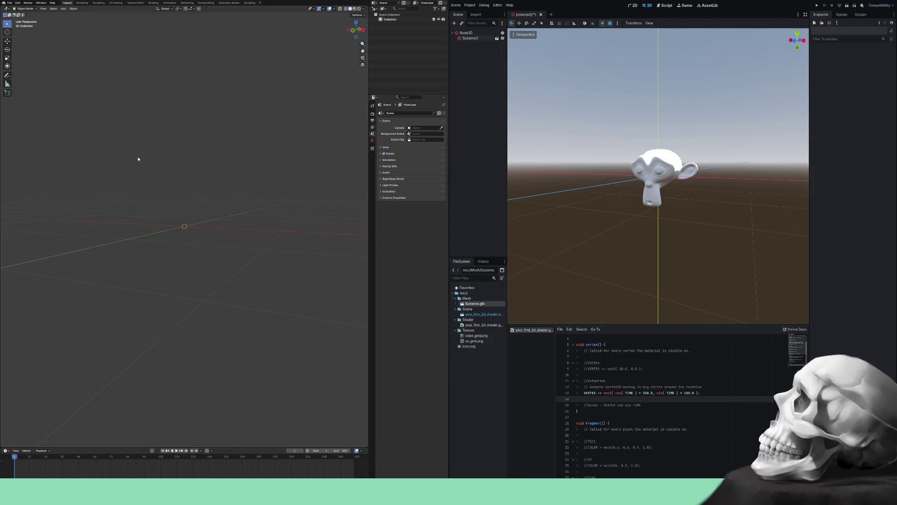
- Add a new cube at the centre of Blender's scene
{"action": "key", "text": "ctrl+a"}
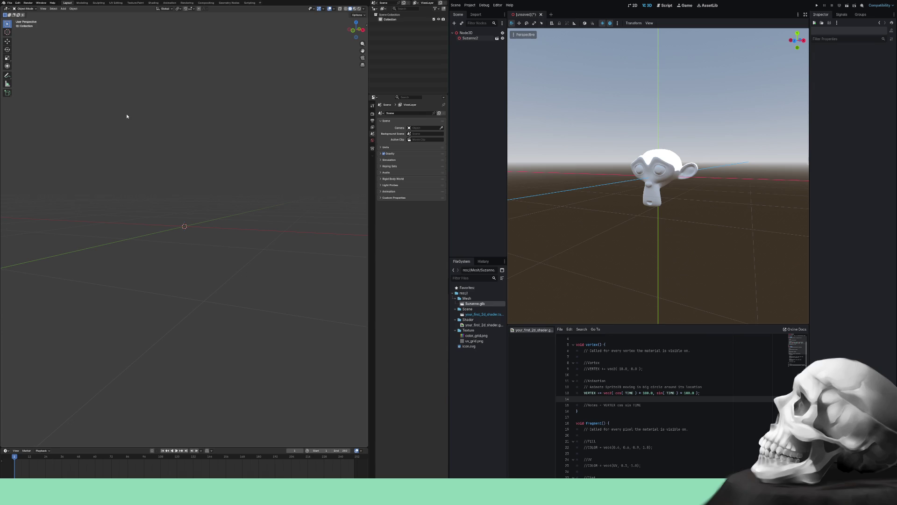
{"action": "key", "text": "shift+a"}
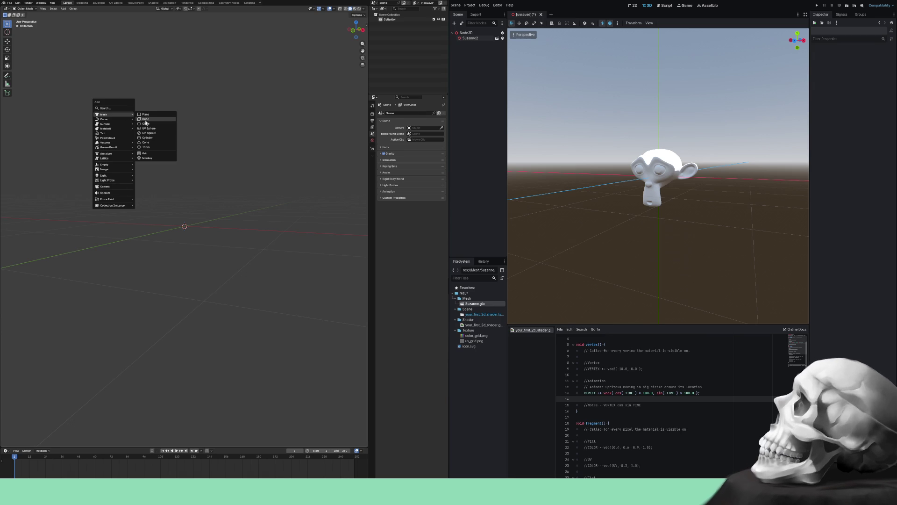
{"action": "left_click", "coordinate": [152, 120]}
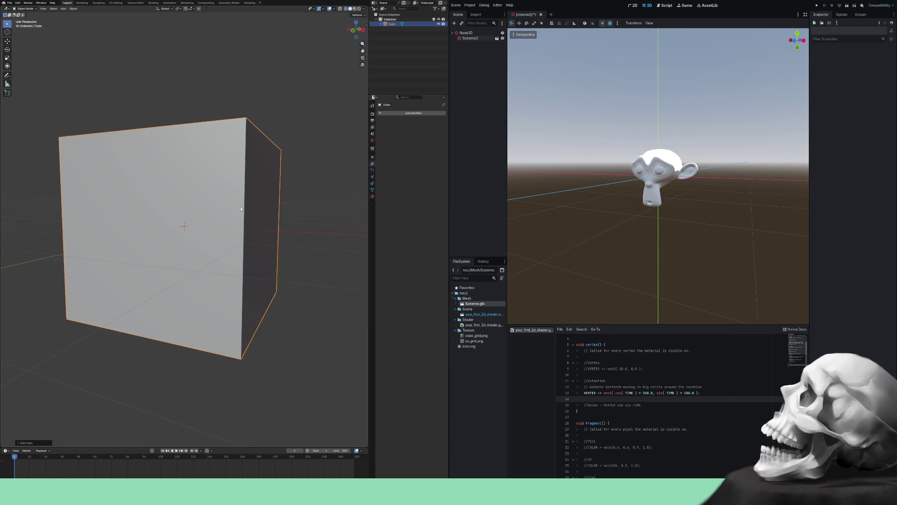
- Turn the lower pane into a UV Editor to check the cube's cross-shaped unwrap
{"action": "key", "text": "Tab"}
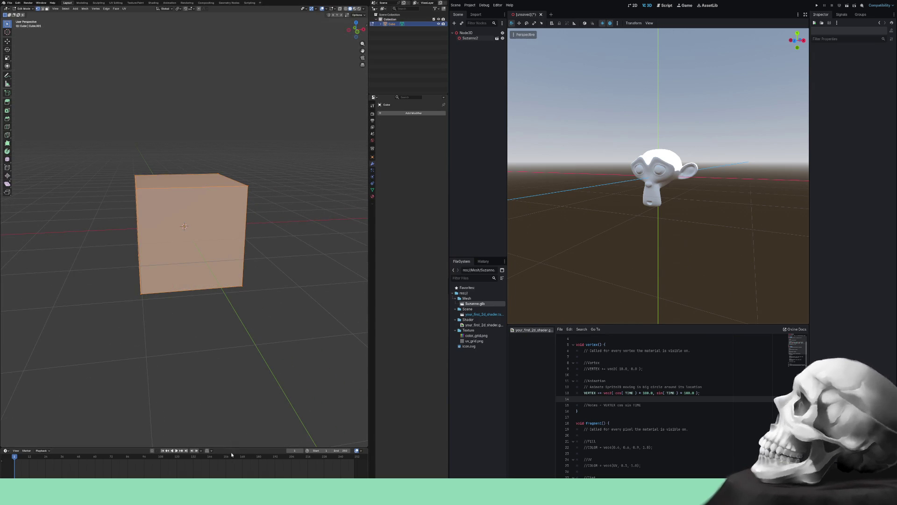
{"action": "left_click_drag", "start_coordinate": [216, 288], "coordinate": [20, 256]}
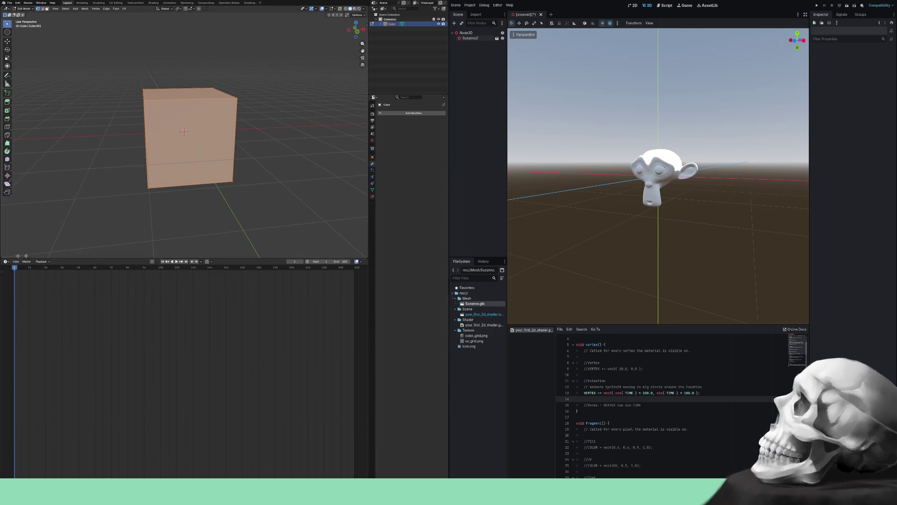
{"action": "left_click", "coordinate": [6, 261]}
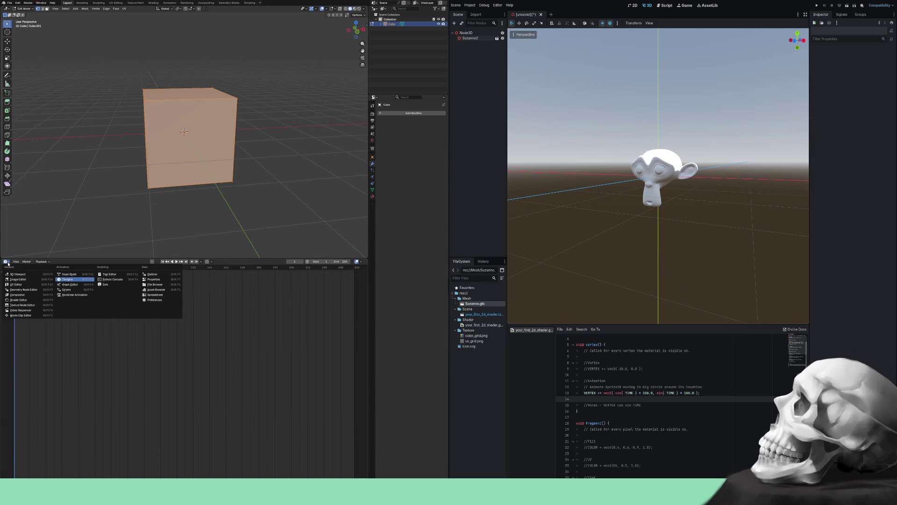
{"action": "left_click", "coordinate": [16, 284]}
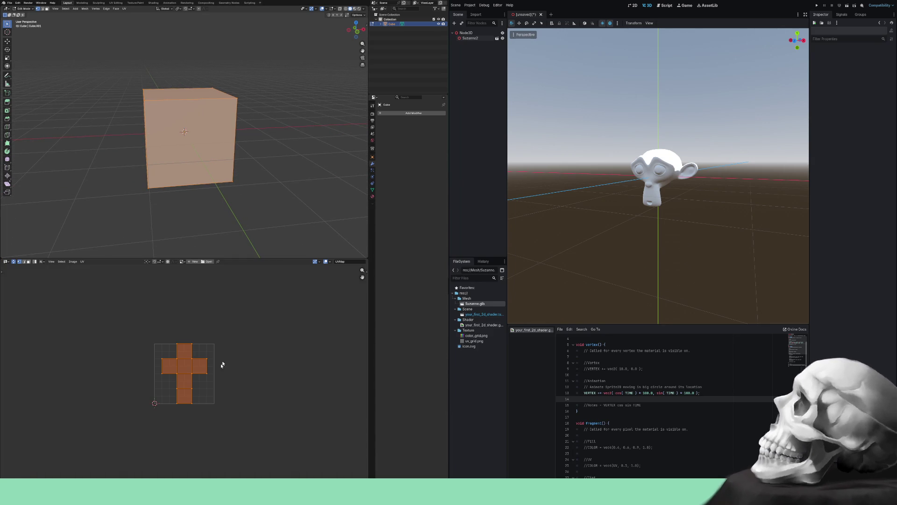
{"action": "scroll", "coordinate": [187, 381], "scroll_direction": "up", "scroll_amount": 2}
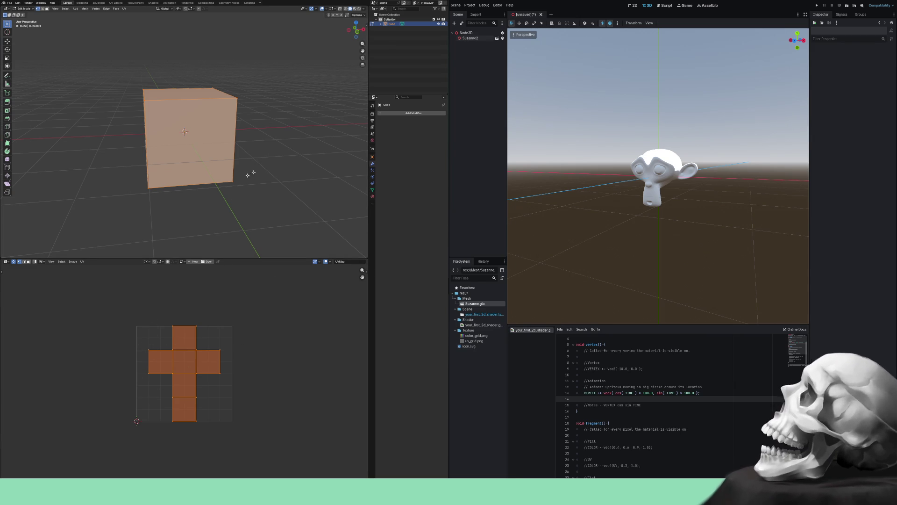
{"action": "key", "text": "Tab"}
{"action": "left_click_drag", "start_coordinate": [234, 257], "coordinate": [234, 359]}
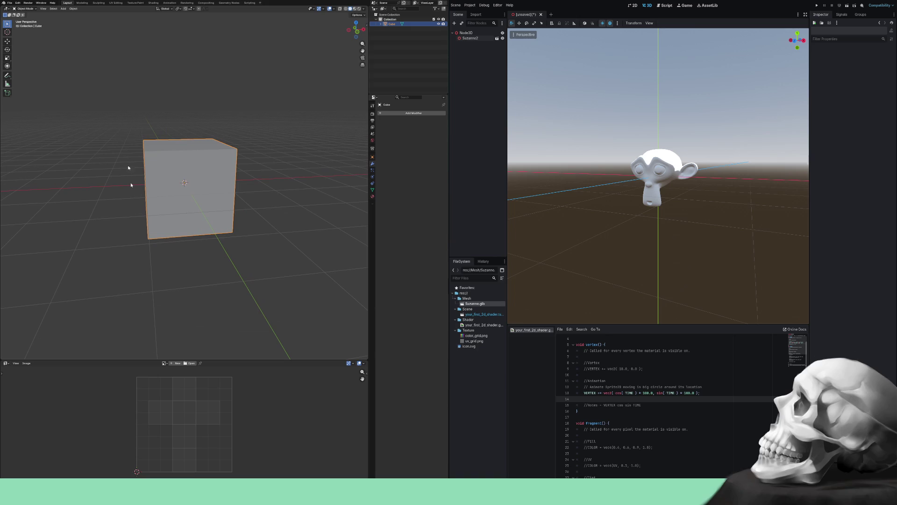
- Export the cube as Cube.glb in glTF 2.0 format into the Mesh folder
{"action": "left_click", "coordinate": [9, 3]}
{"action": "mouse_move", "coordinate": [26, 86]}
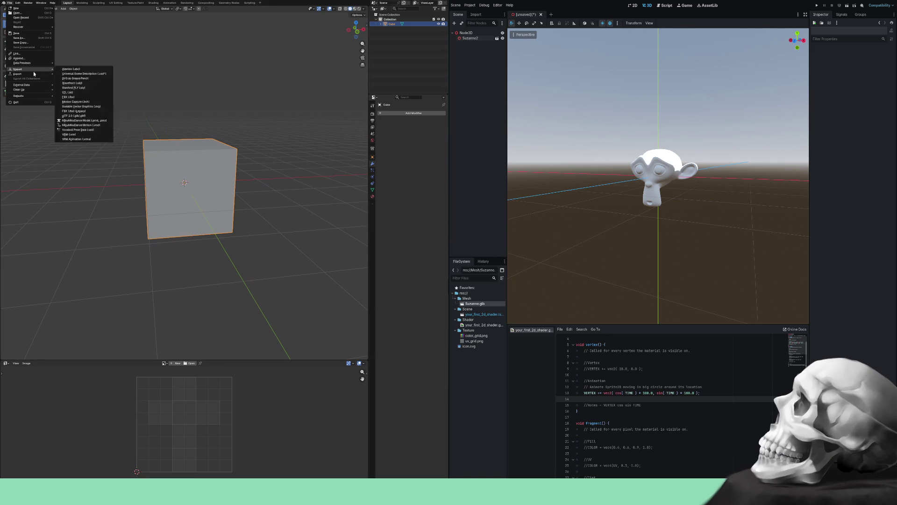
{"action": "left_click", "coordinate": [74, 116]}
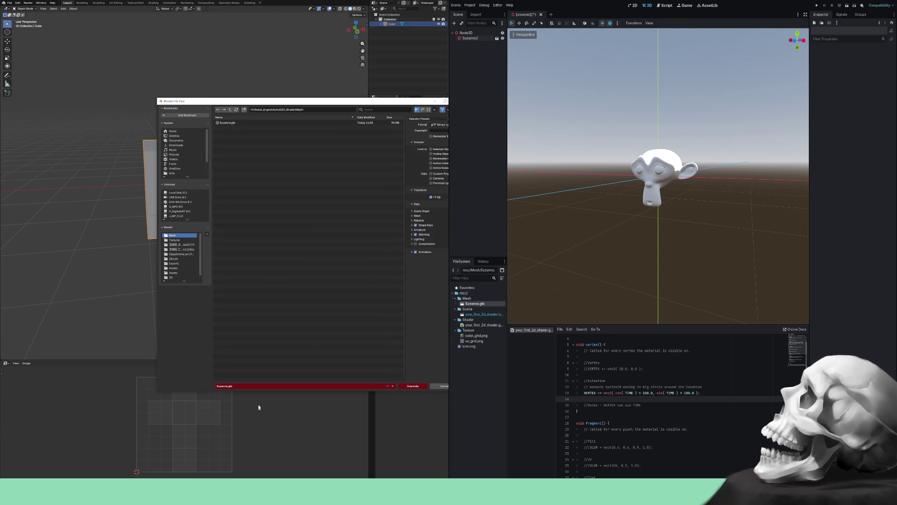
{"action": "left_click", "coordinate": [258, 386]}
{"action": "type", "text": "ma"}
{"action": "type", "text": "Cube"}
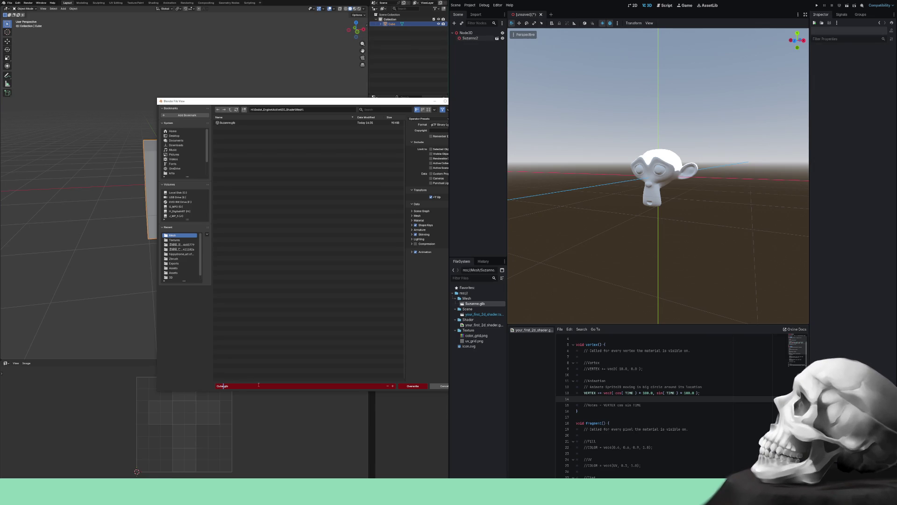
{"action": "key", "text": "Return"}
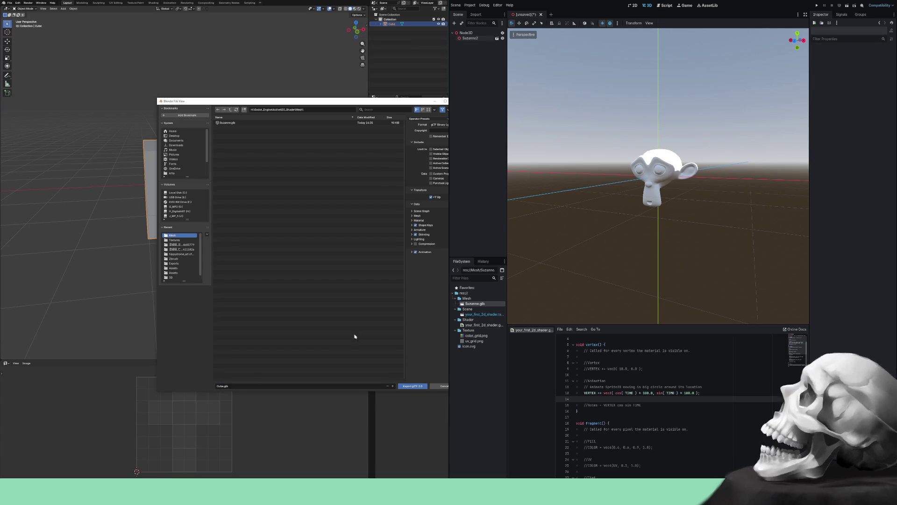
{"action": "left_click", "coordinate": [406, 386]}
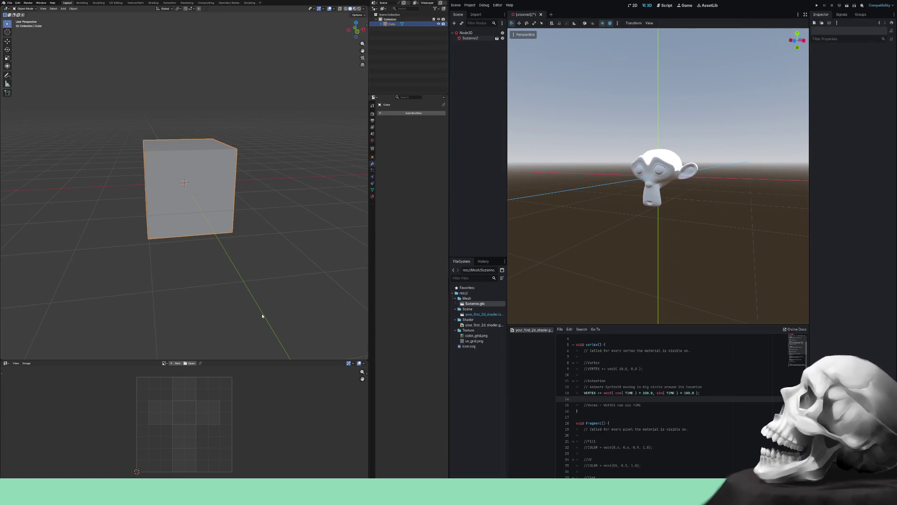
- Select the cube and delete it from the scene
{"action": "left_click", "coordinate": [280, 297]}
{"action": "left_click_drag", "start_coordinate": [280, 297], "coordinate": [130, 111]}
{"action": "key", "text": "Delete"}
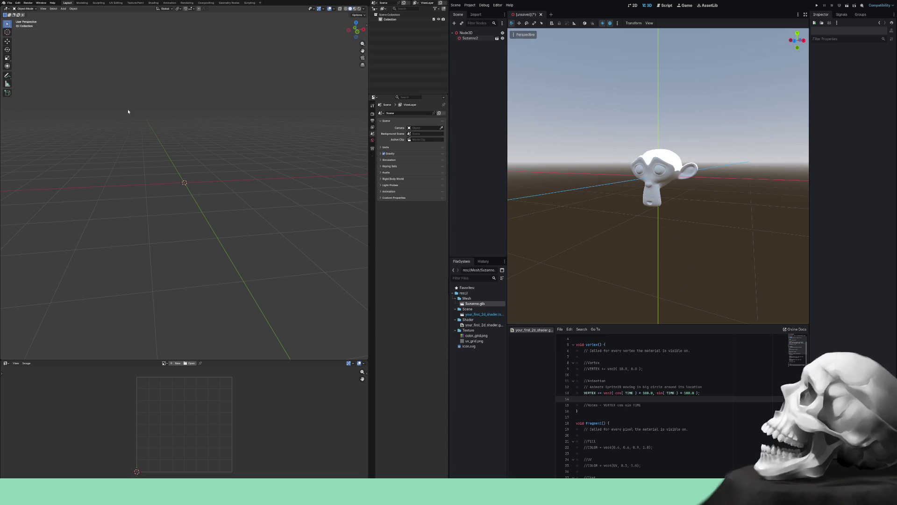
{"action": "key", "text": "shift+a"}
{"action": "mouse_move", "coordinate": [125, 104]}
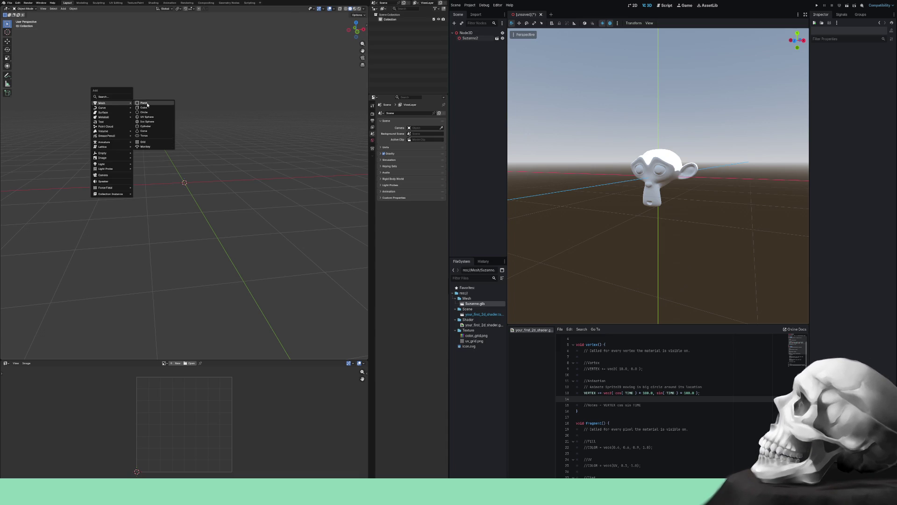
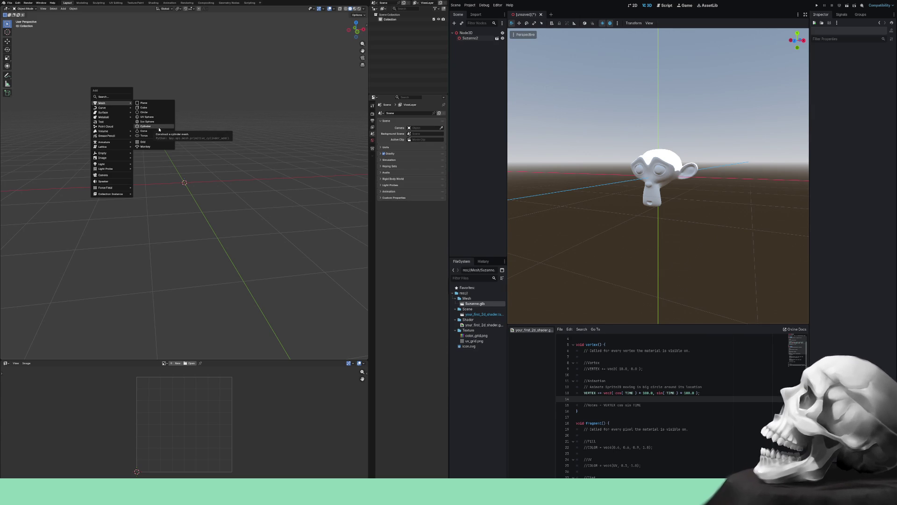
- Add a torus mesh to the Blender scene
{"action": "left_click", "coordinate": [151, 136]}
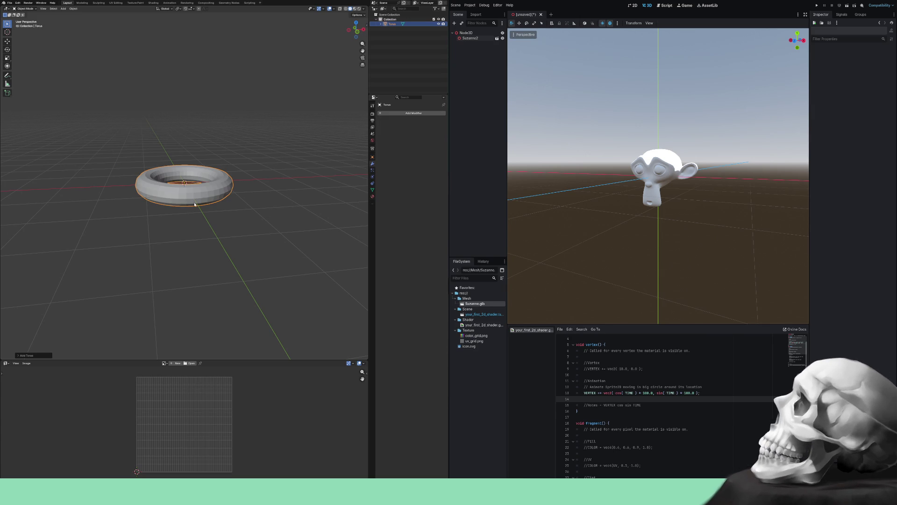
{"action": "scroll", "coordinate": [193, 205], "scroll_direction": "up", "scroll_amount": 3}
{"action": "scroll", "coordinate": [193, 205], "scroll_direction": "down", "scroll_amount": 3}
{"action": "scroll", "coordinate": [231, 141], "scroll_direction": "up", "scroll_amount": 4}
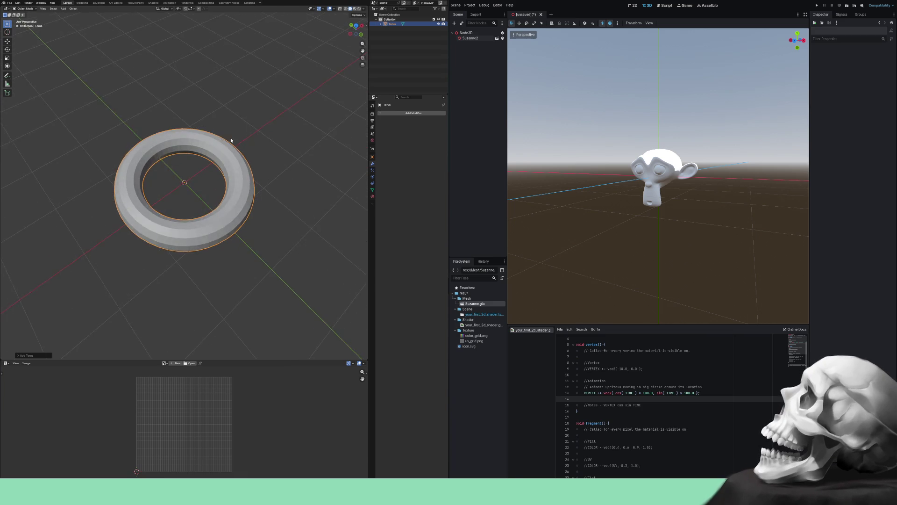
- Apply Shade Auto Smooth to the torus, then remove its smooth-by-angle modifier
{"action": "right_click", "coordinate": [231, 167]}
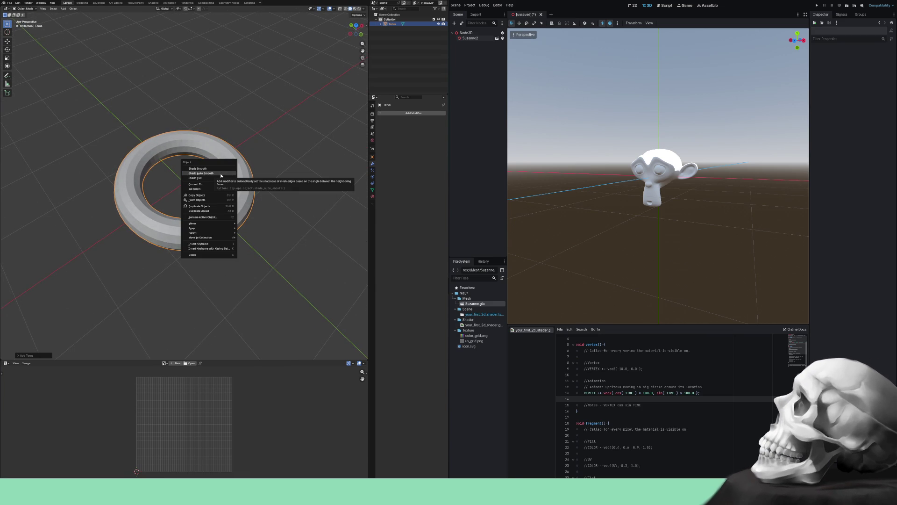
{"action": "left_click", "coordinate": [221, 173]}
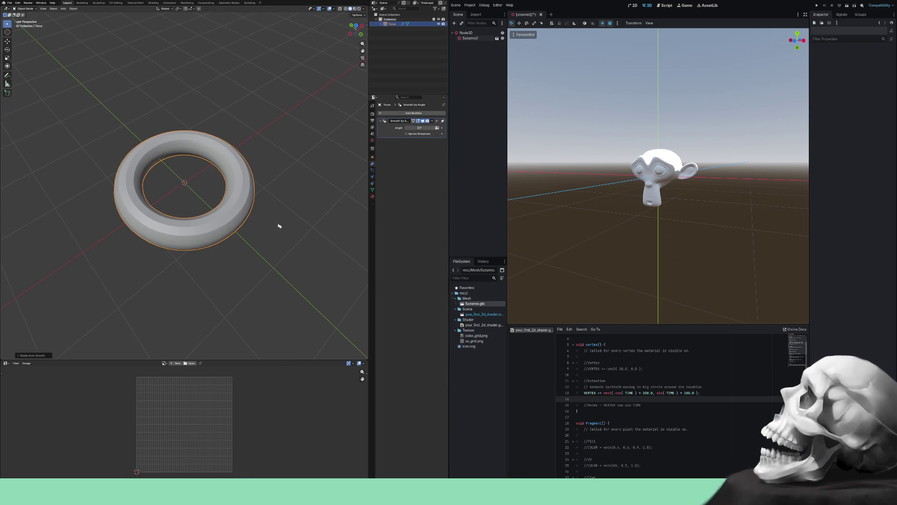
{"action": "left_click", "coordinate": [437, 121]}
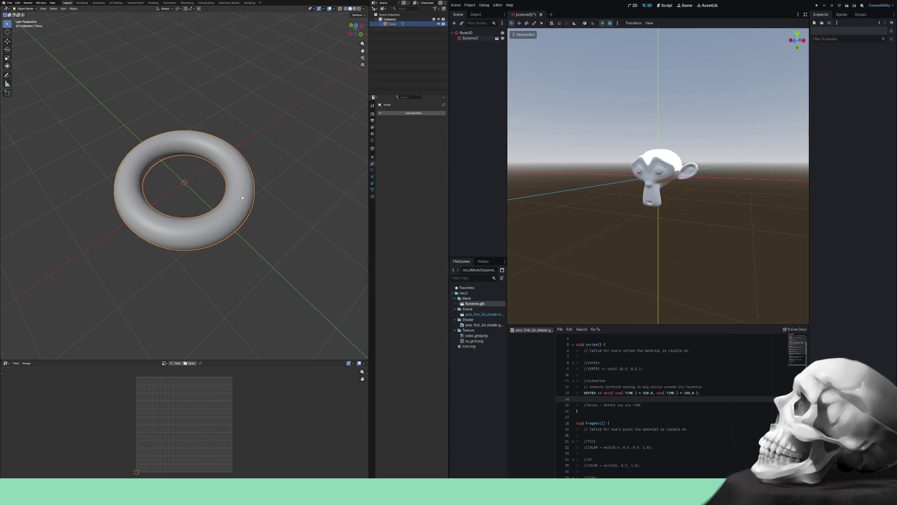
- Switch the torus between smooth and flat shading, ending on plain smooth shading
{"action": "right_click", "coordinate": [234, 178]}
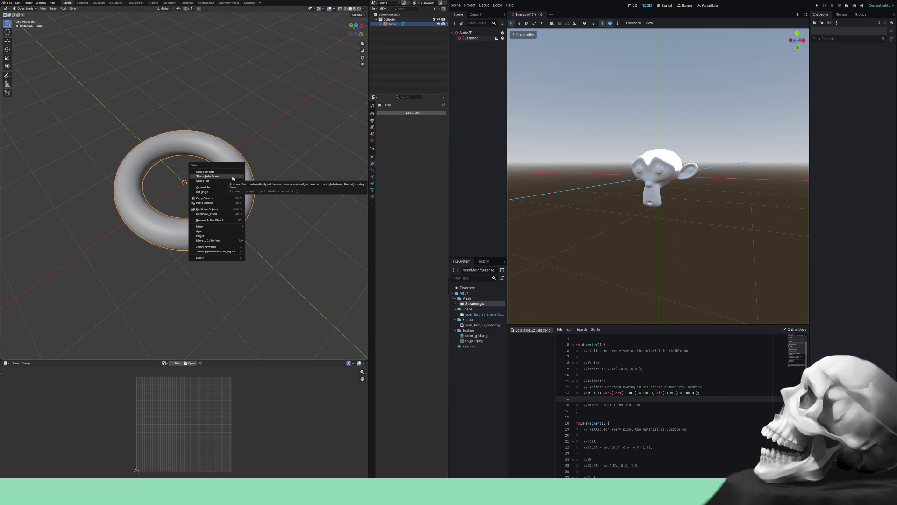
{"action": "left_click", "coordinate": [229, 172]}
{"action": "right_click", "coordinate": [229, 176]}
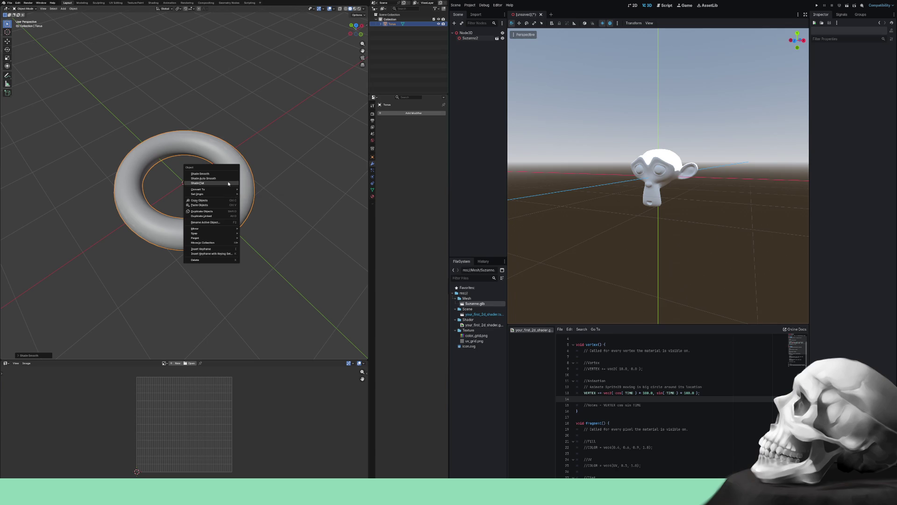
{"action": "left_click", "coordinate": [228, 184]}
{"action": "right_click", "coordinate": [229, 173]}
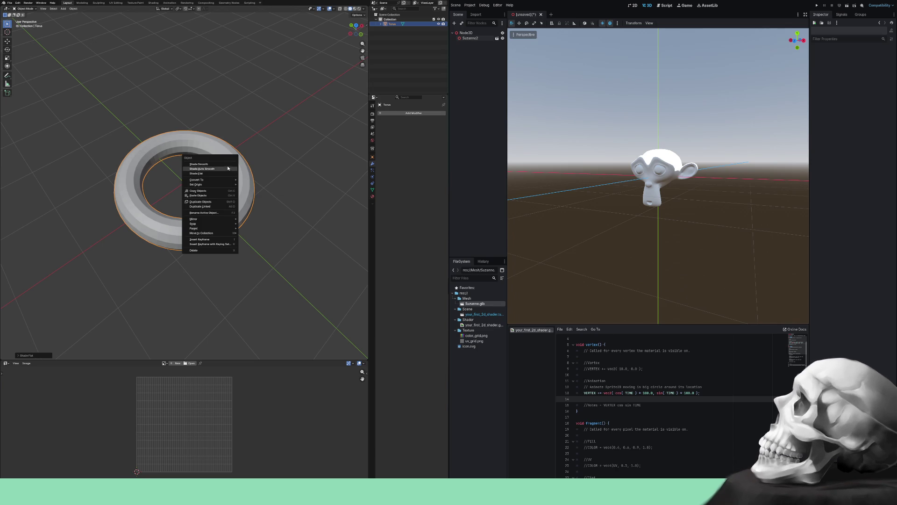
{"action": "left_click", "coordinate": [228, 164]}
{"action": "scroll", "coordinate": [271, 190], "scroll_direction": "up", "scroll_amount": 3}
{"action": "mouse_move", "coordinate": [274, 195]}
{"action": "left_mouse_down"}
{"action": "mouse_move", "coordinate": [267, 158]}
{"action": "mouse_move", "coordinate": [226, 196]}
{"action": "mouse_move", "coordinate": [241, 186]}
{"action": "left_mouse_up"}
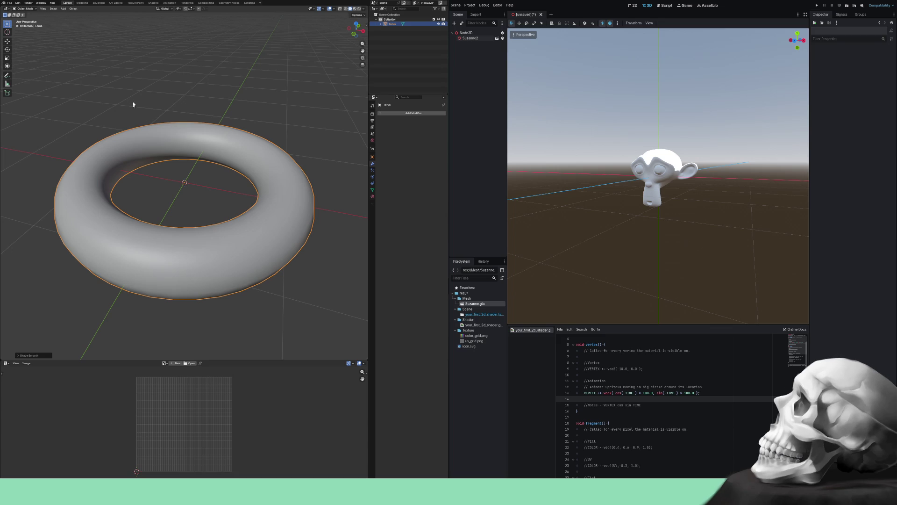
- Start a glTF 2.0 export of the Blender scene from the File menu
{"action": "left_click", "coordinate": [10, 4]}
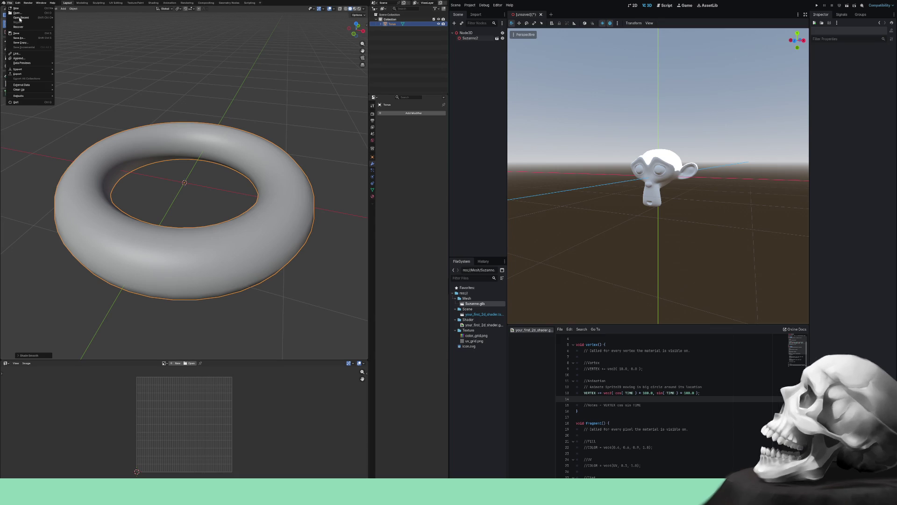
{"action": "mouse_move", "coordinate": [26, 75]}
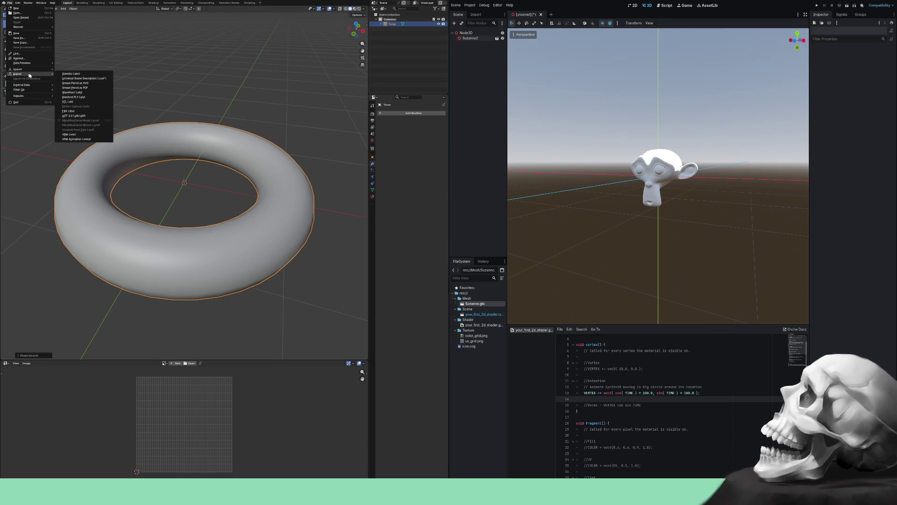
{"action": "left_click", "coordinate": [74, 116]}
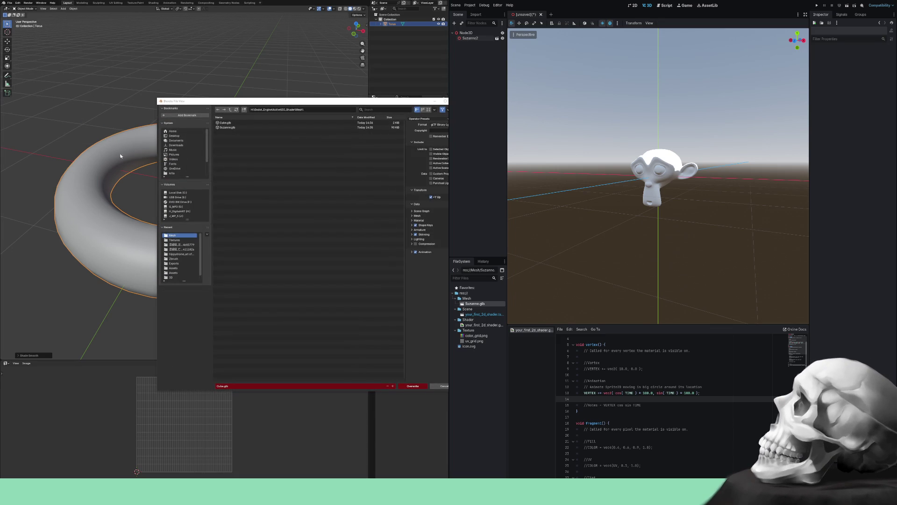
- Export as Torus.glb, overwriting the existing file, then toggle Edit Mode and back
{"action": "left_click", "coordinate": [285, 387]}
{"action": "key", "text": "End"}
{"action": "key", "text": "shift+Home"}
{"action": "type", "text": "Torus"}
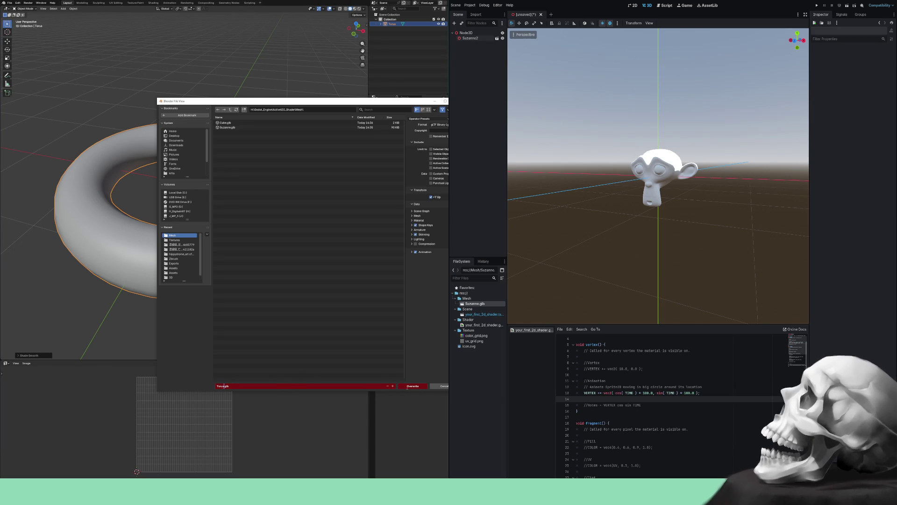
{"action": "left_click", "coordinate": [409, 387]}
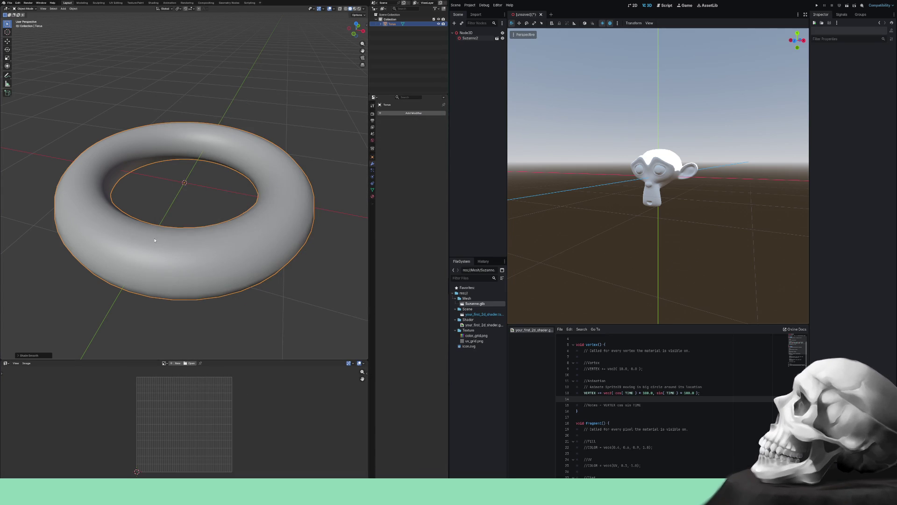
{"action": "key", "text": "Tab"}
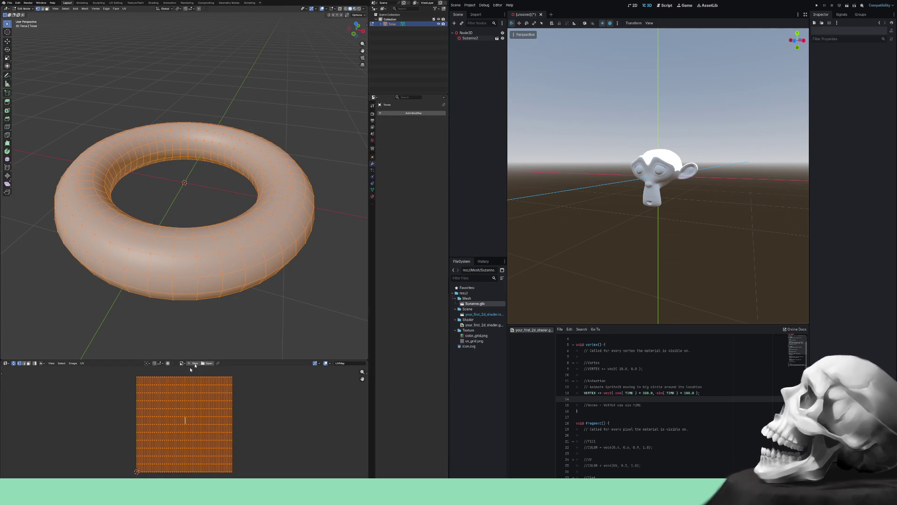
{"action": "key", "text": "Tab"}
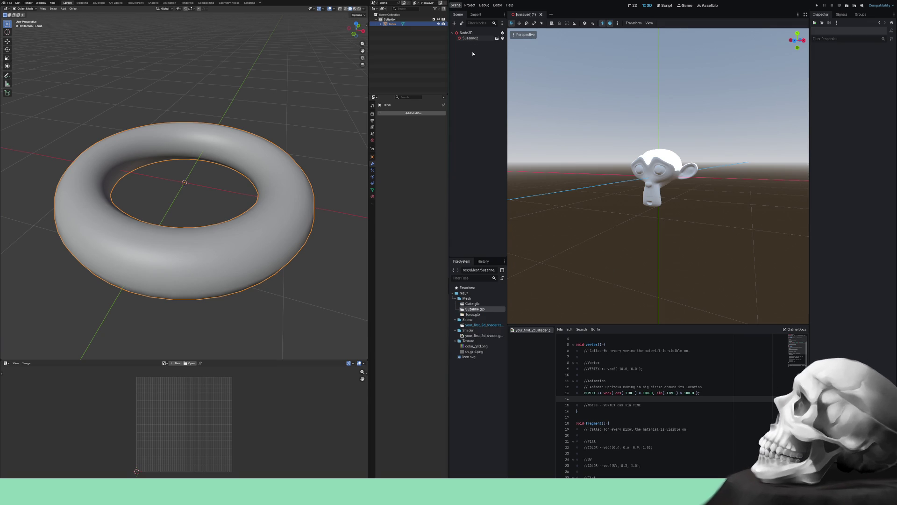
- Name the Godot scene your_first_3d_shader.tscn in the Scene folder, then minimize Blender
{"action": "key", "text": "ctrl+s"}
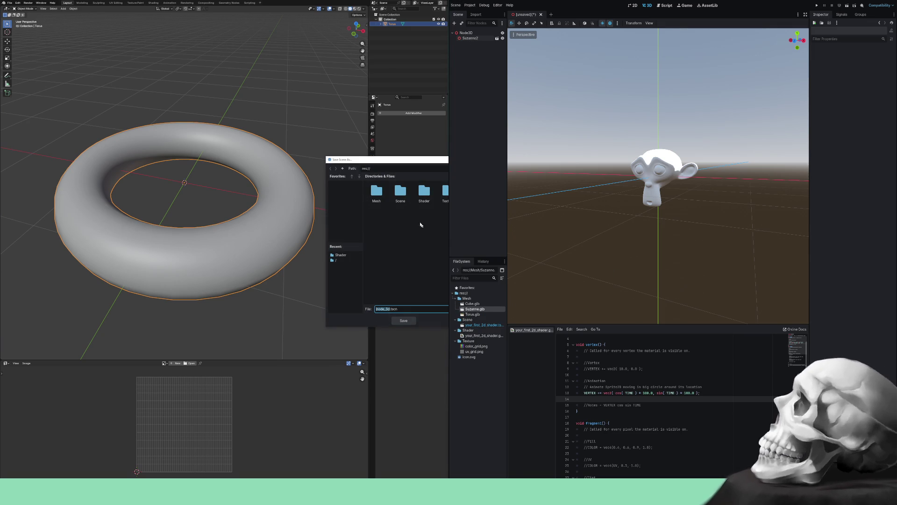
{"action": "double_click", "coordinate": [400, 196]}
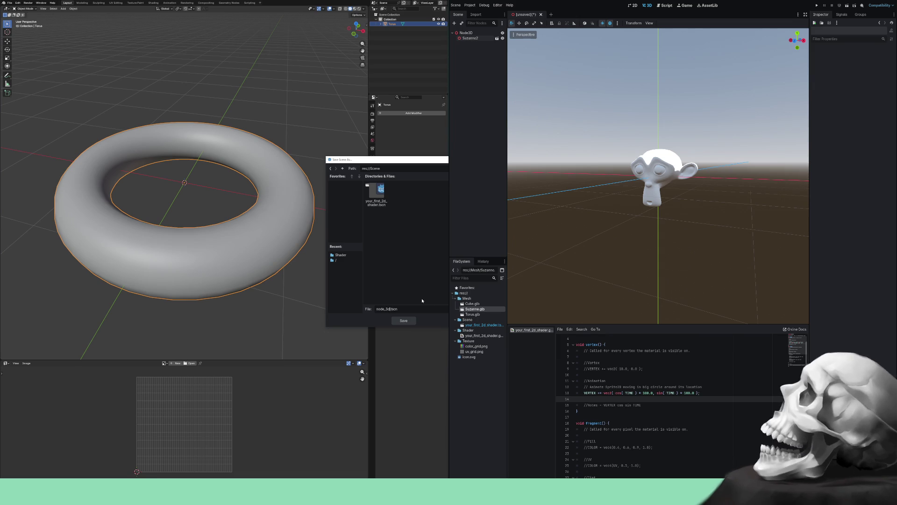
{"action": "key", "text": "shift+Home"}
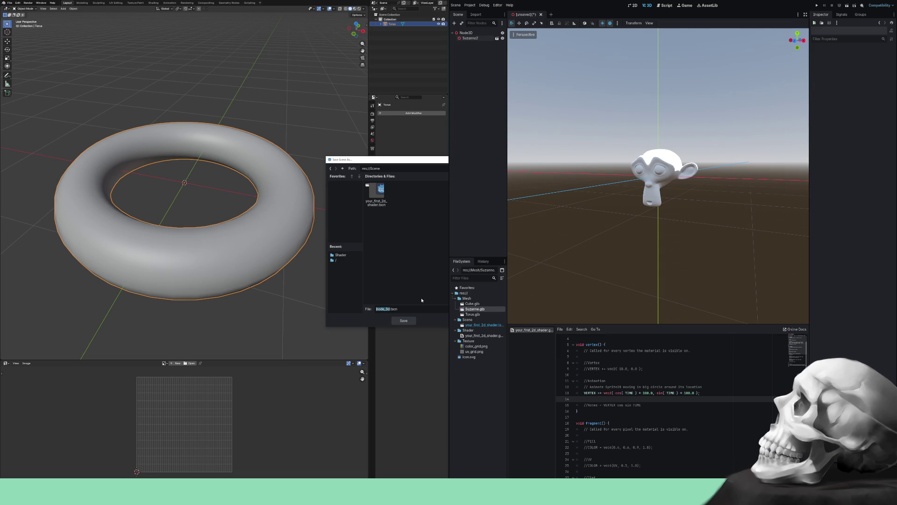
{"action": "type", "text": "your_fi"}
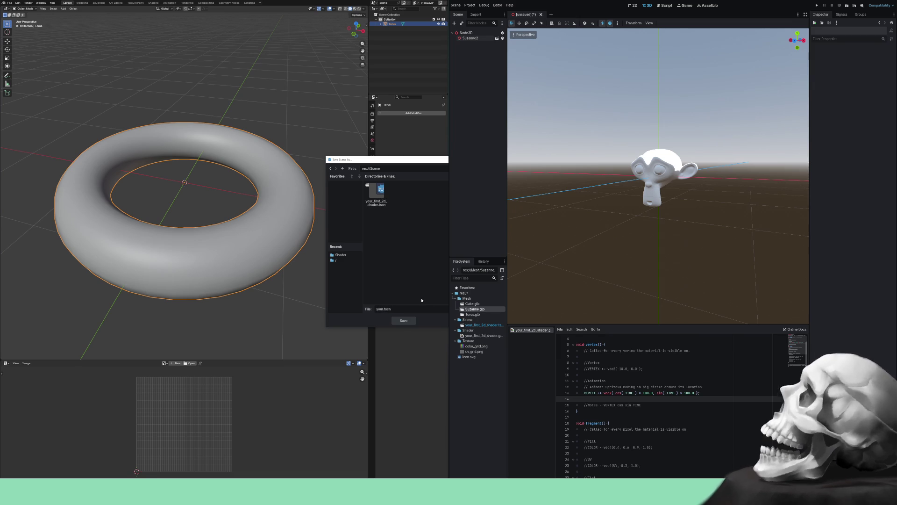
{"action": "type", "text": "rst"}
{"action": "type", "text": "_"}
{"action": "type", "text": "3d_"}
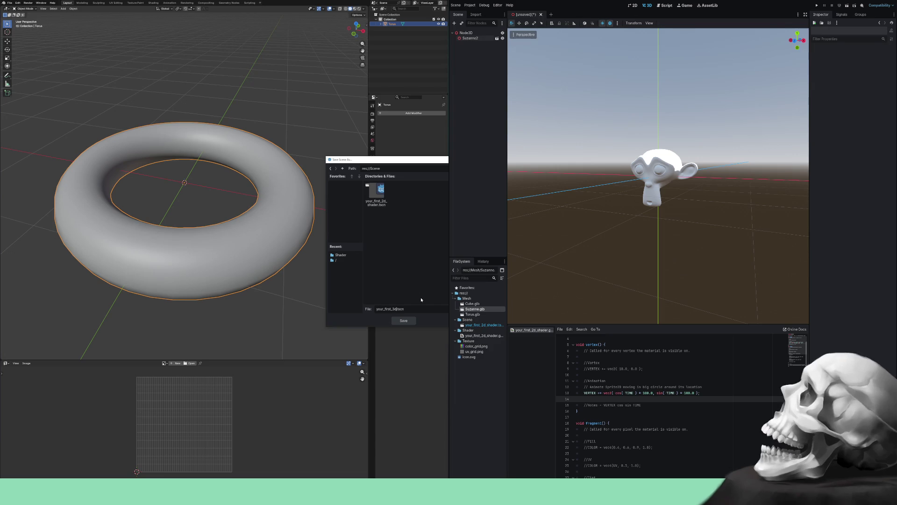
{"action": "type", "text": "shader"}
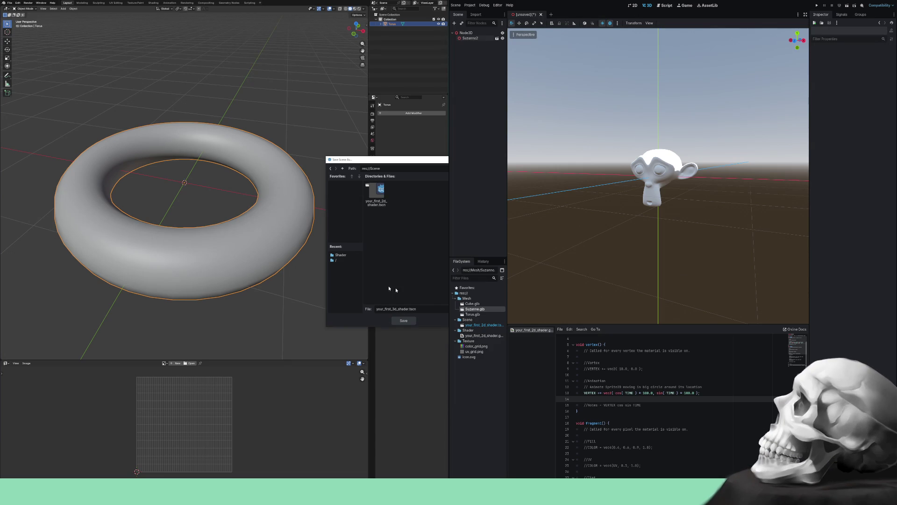
{"action": "key", "text": "super+Down"}
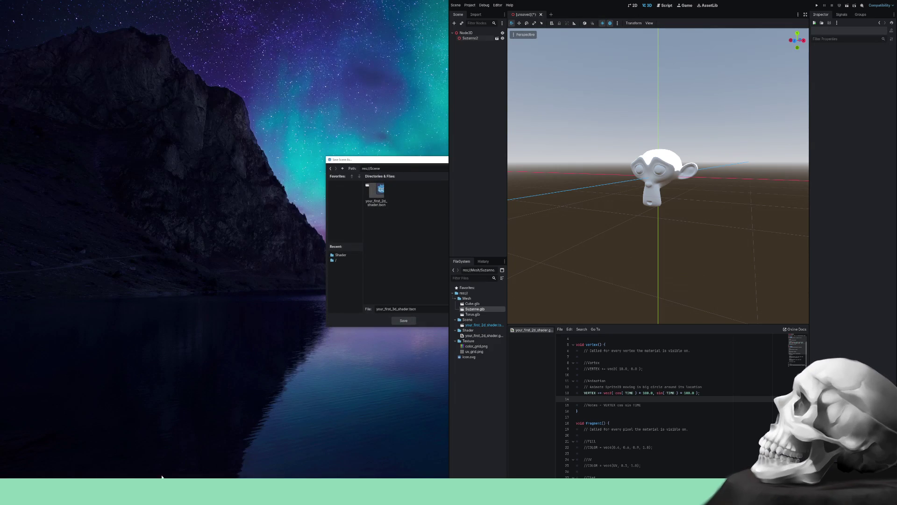
- Bring up the Your first 3D shader docs, then save the scene as your_first_3d_shader.tscn
{"action": "key", "text": "alt+Tab"}
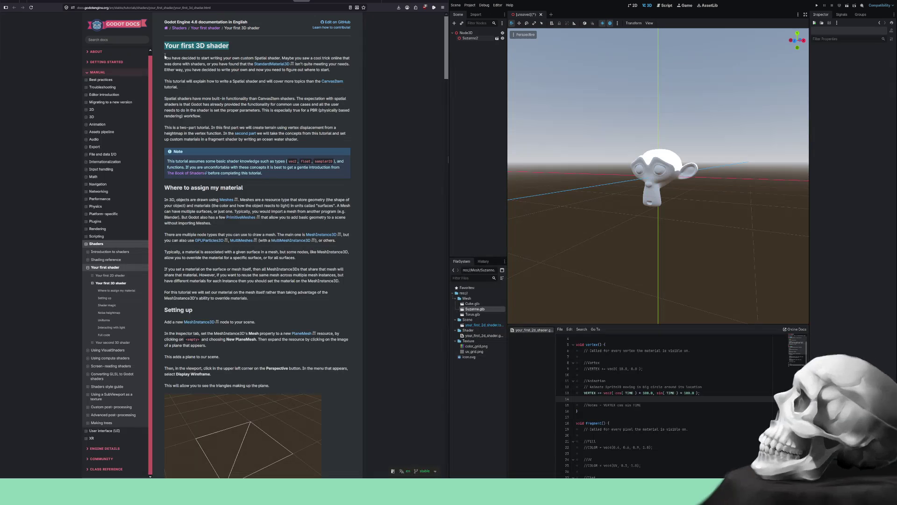
{"action": "key", "text": "alt+Tab"}
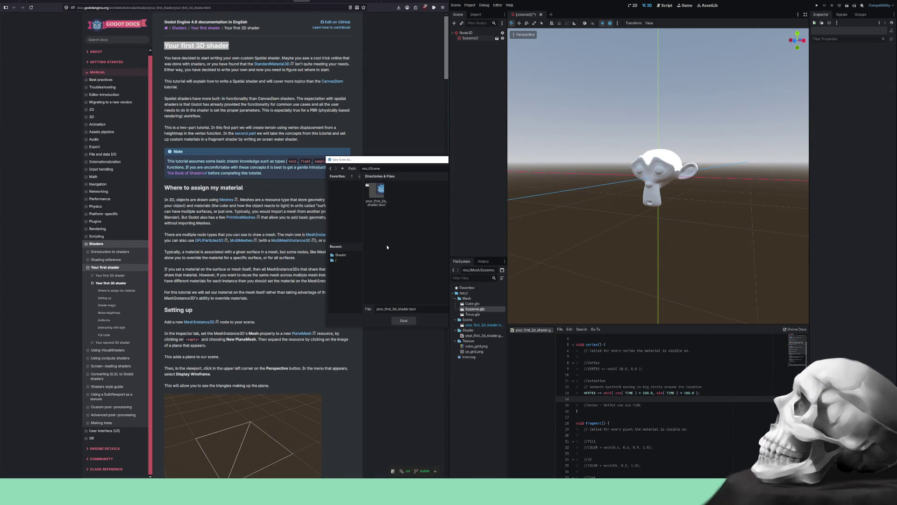
{"action": "left_click", "coordinate": [403, 321]}
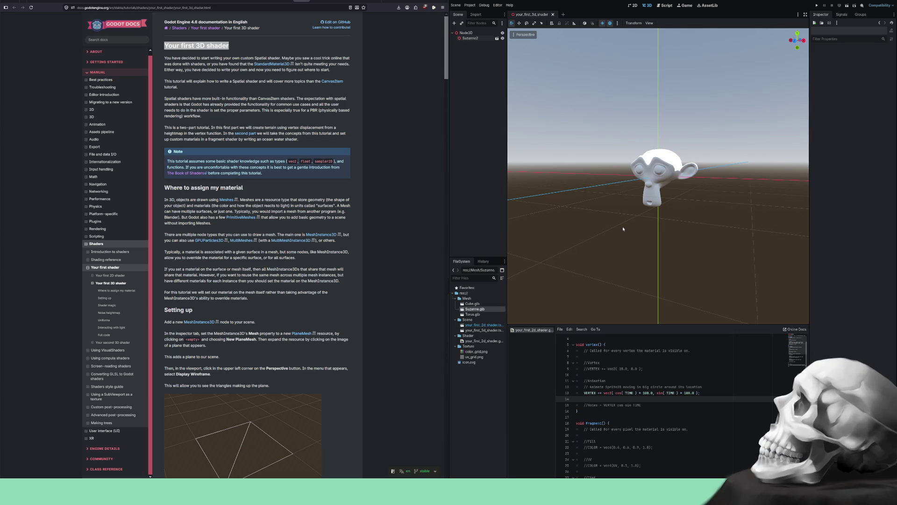
- Orbit the viewport to look down on Suzanne and begin adding a new node
{"action": "scroll", "coordinate": [622, 226], "scroll_direction": "down", "scroll_amount": 1}
{"action": "left_click_drag", "start_coordinate": [622, 226], "coordinate": [646, 241]}
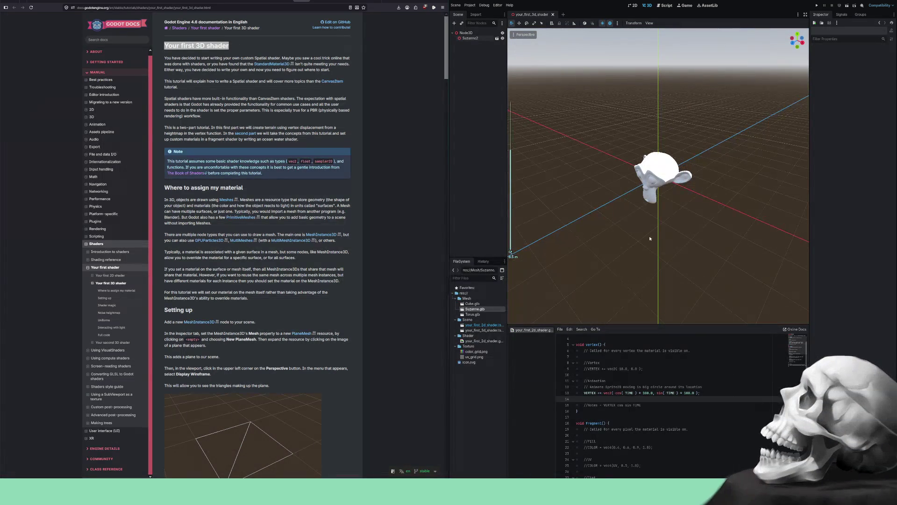
{"action": "scroll", "coordinate": [631, 229], "scroll_direction": "down", "scroll_amount": 1}
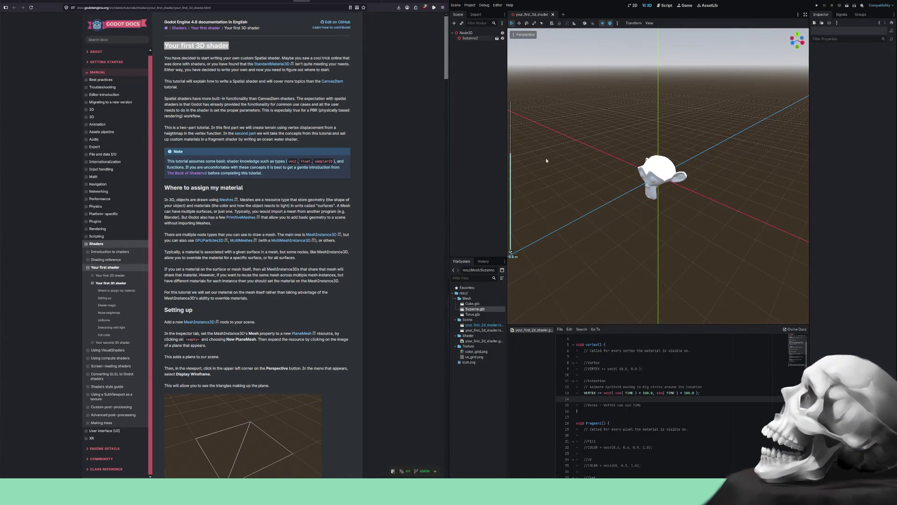
{"action": "left_click", "coordinate": [454, 23]}
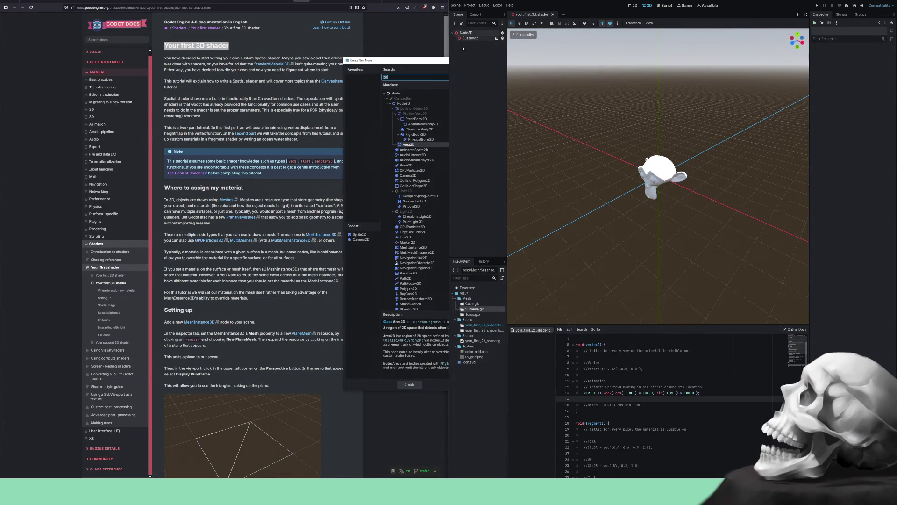
- Replace the old '2d' search with 'mesh' and add a MeshInstance3D node
{"action": "left_click", "coordinate": [429, 79]}
{"action": "key", "text": "BackSpace"}
{"action": "key", "text": "BackSpace"}
{"action": "type", "text": "mesh"}
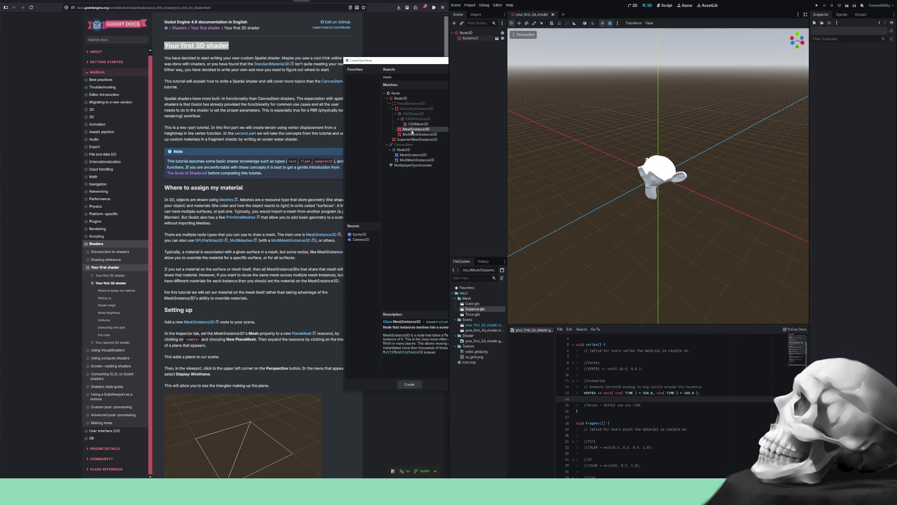
{"action": "double_click", "coordinate": [412, 130]}
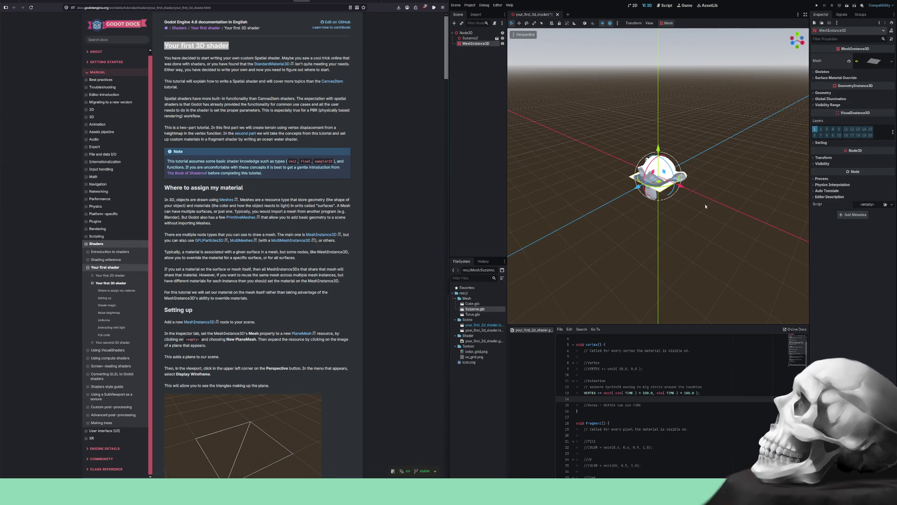
- Expand the plane's Transform section and set its X scale to 10
{"action": "scroll", "coordinate": [706, 207], "scroll_direction": "up", "scroll_amount": 5}
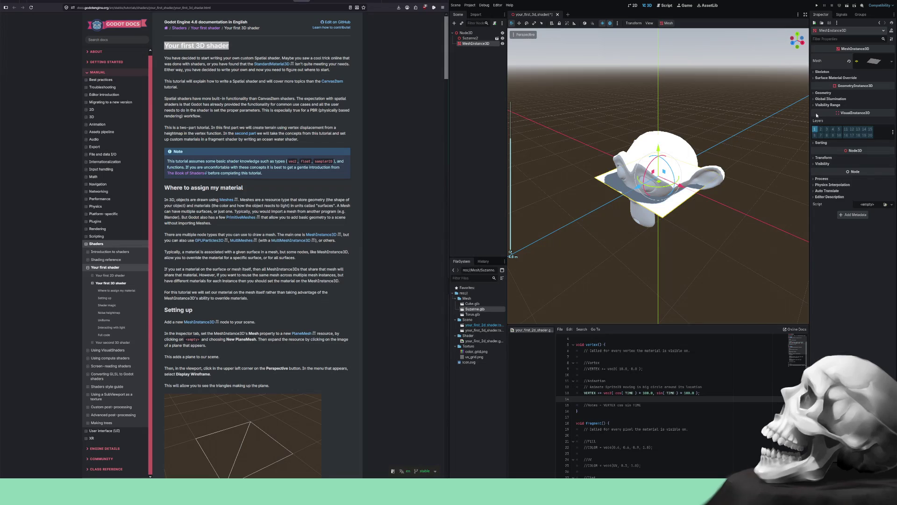
{"action": "left_click", "coordinate": [815, 93]}
{"action": "left_click", "coordinate": [816, 93]}
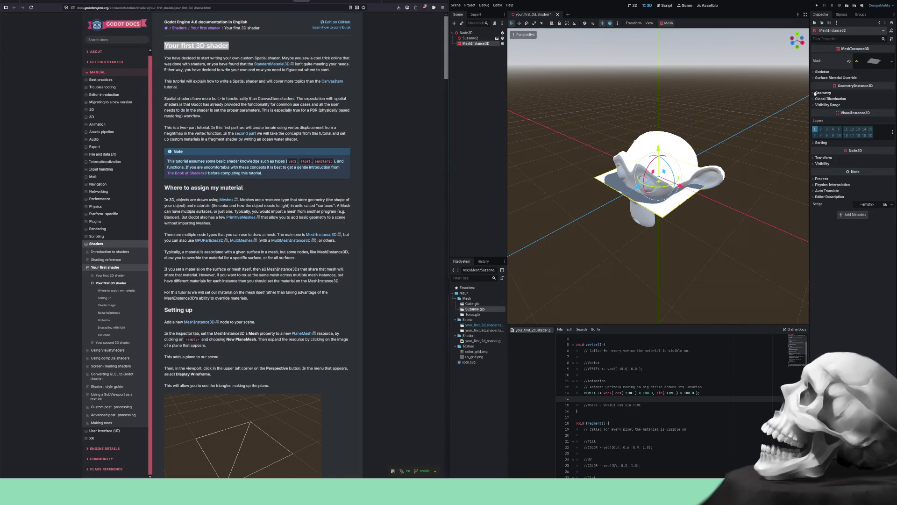
{"action": "left_click", "coordinate": [819, 158]}
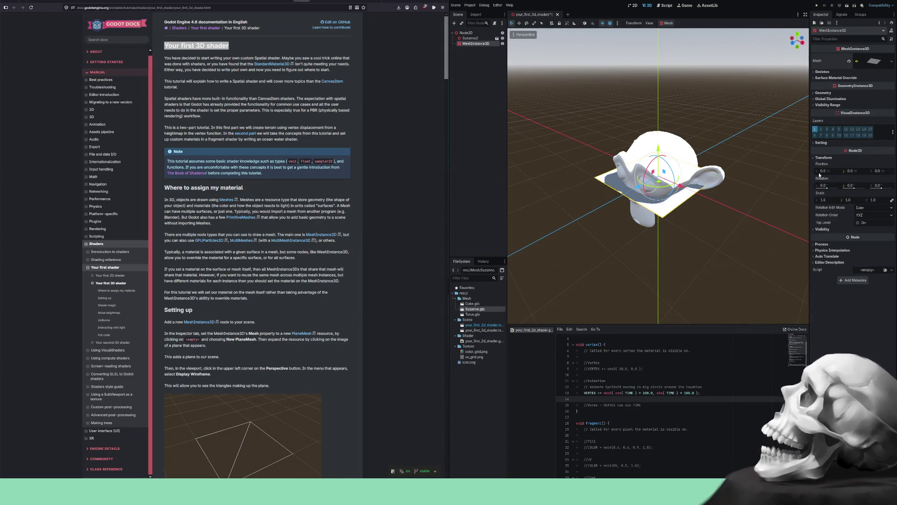
{"action": "left_click", "coordinate": [827, 199]}
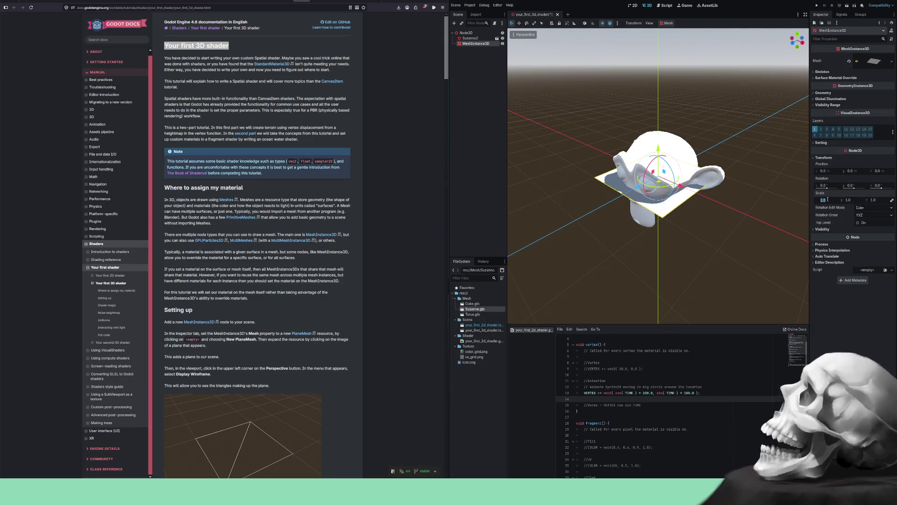
{"action": "type", "text": "10"}
{"action": "key", "text": "Return"}
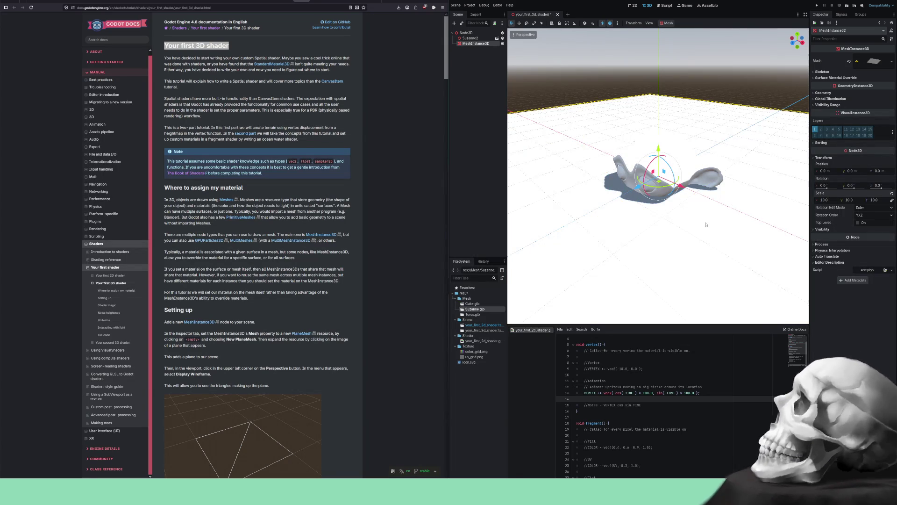
{"action": "scroll", "coordinate": [707, 224], "scroll_direction": "down", "scroll_amount": 5}
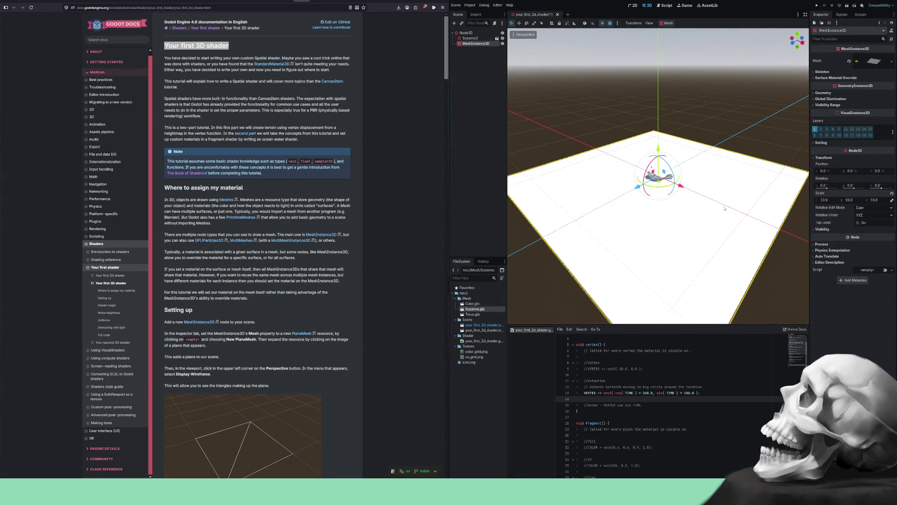
{"action": "left_click_drag", "start_coordinate": [644, 214], "coordinate": [673, 201]}
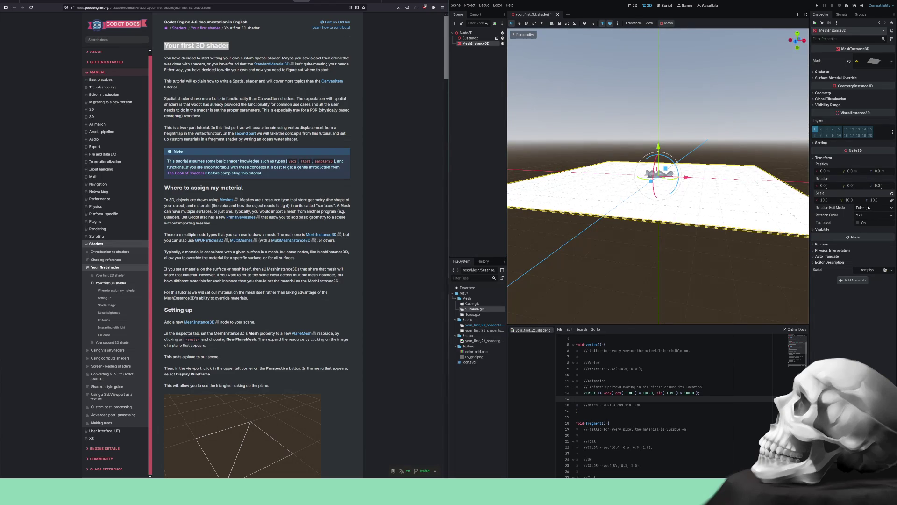
- Correct the plane's scale to X 10.0, Y 1.0, Z 10.0
{"action": "left_click", "coordinate": [848, 200]}
{"action": "type", "text": "0"}
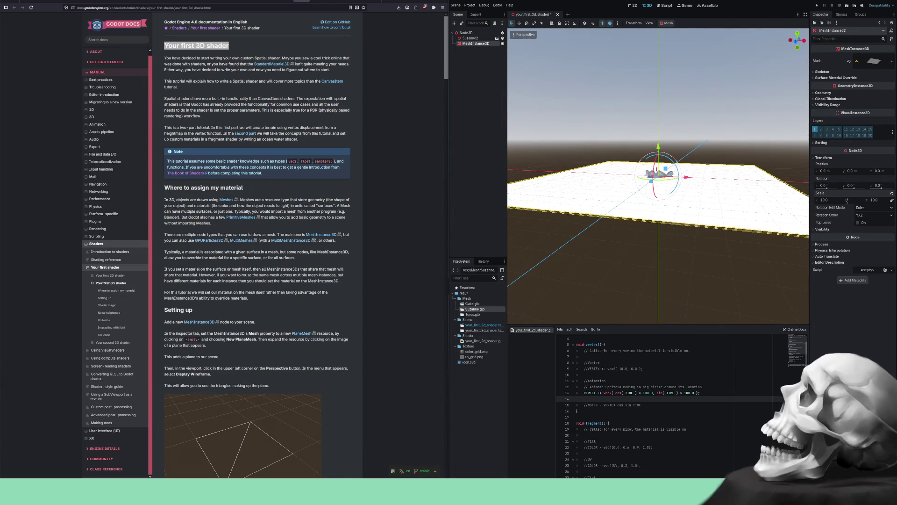
{"action": "key", "text": "Return"}
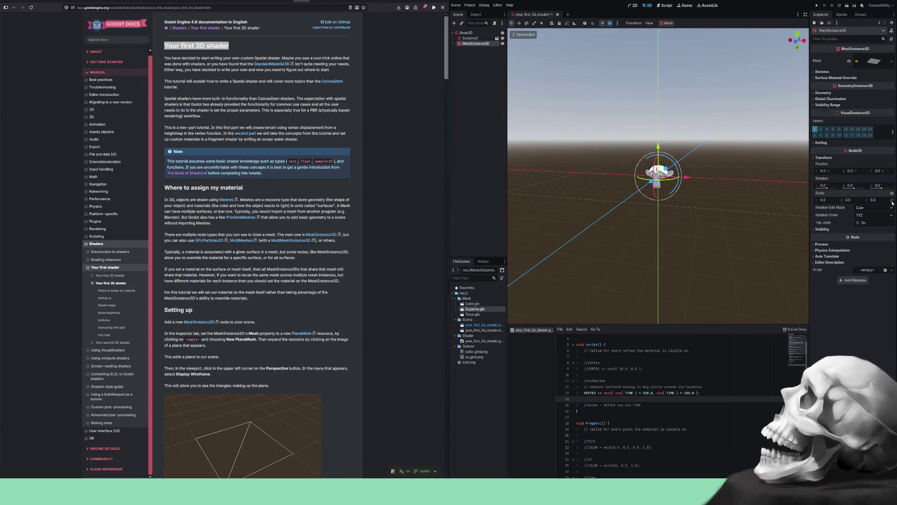
{"action": "left_click", "coordinate": [823, 201]}
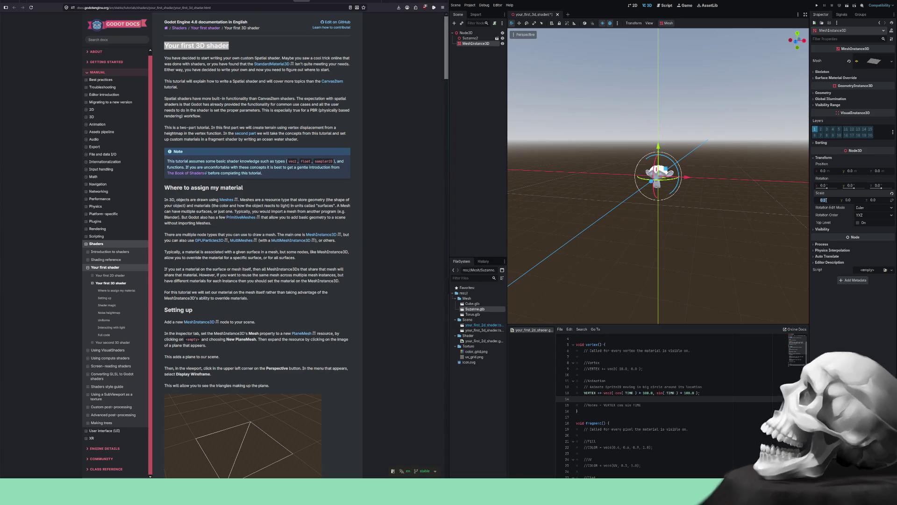
{"action": "type", "text": "10"}
{"action": "key", "text": "Return"}
{"action": "left_click", "coordinate": [847, 200]}
{"action": "type", "text": "1"}
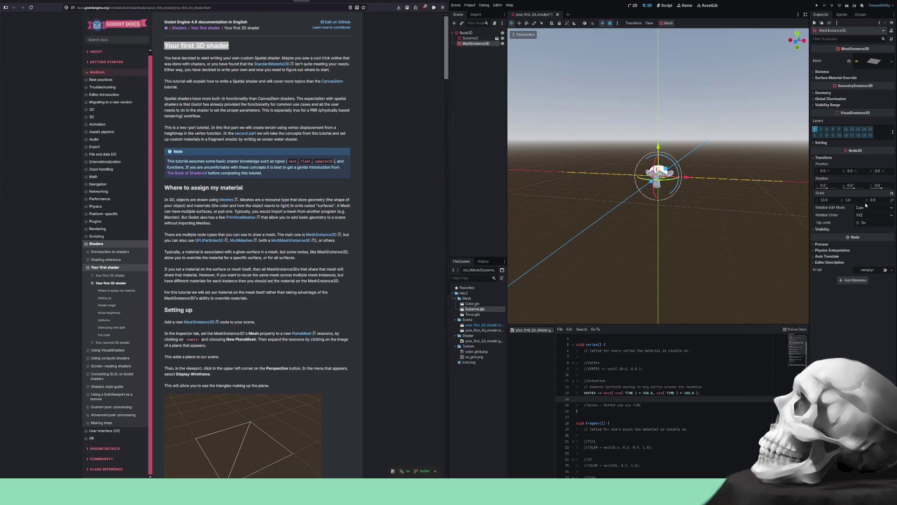
{"action": "left_click", "coordinate": [875, 201]}
{"action": "type", "text": "10"}
{"action": "key", "text": "Return"}
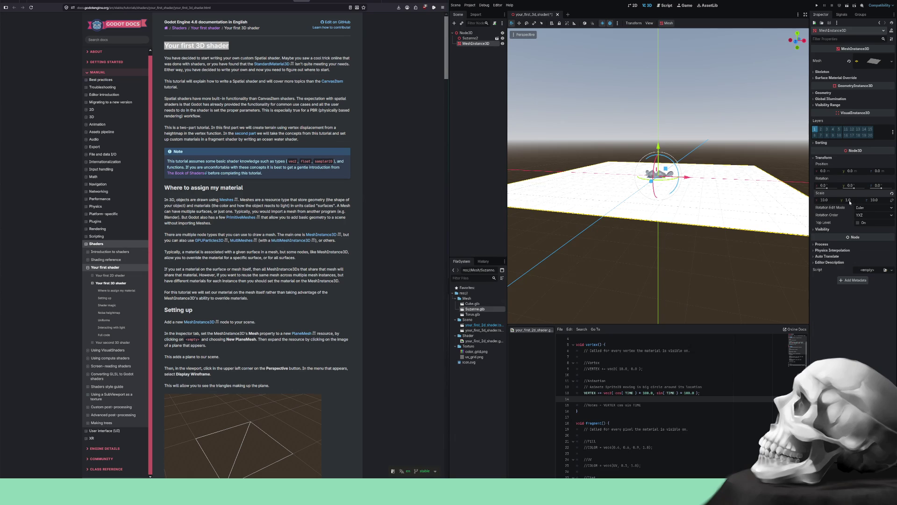
{"action": "mouse_move", "coordinate": [627, 215]}
{"action": "left_mouse_down"}
{"action": "mouse_move", "coordinate": [571, 187]}
{"action": "mouse_move", "coordinate": [697, 197]}
{"action": "left_mouse_up"}
{"action": "scroll", "coordinate": [697, 197], "scroll_direction": "up", "scroll_amount": 2}
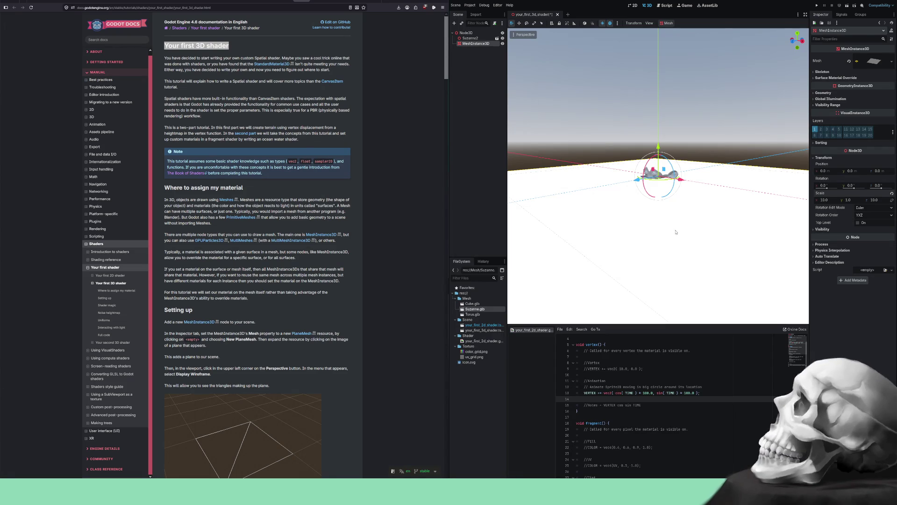
- Select Suzanne and raise it above the floor plane along the Y gizmo
{"action": "left_click", "coordinate": [470, 38]}
{"action": "scroll", "coordinate": [661, 143], "scroll_direction": "up", "scroll_amount": 3}
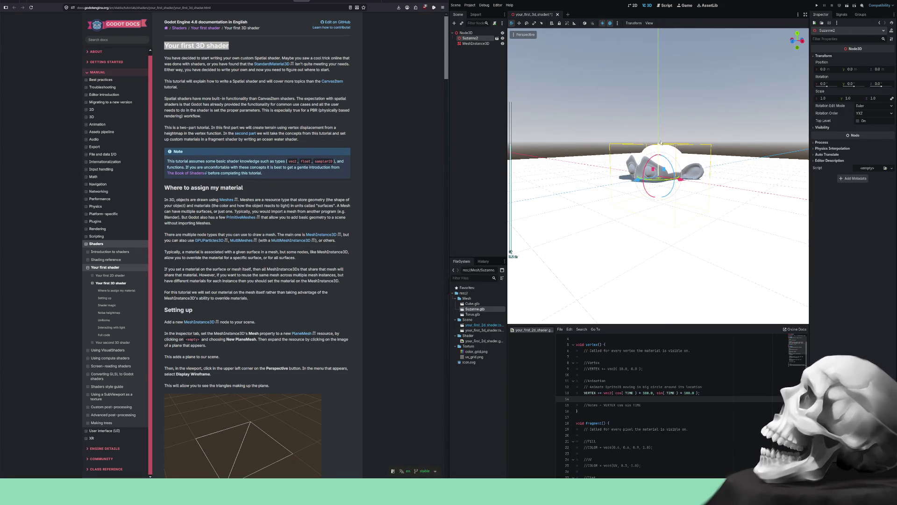
{"action": "left_click_drag", "start_coordinate": [661, 149], "coordinate": [658, 116]}
{"action": "scroll", "coordinate": [709, 197], "scroll_direction": "down", "scroll_amount": 4}
{"action": "left_click_drag", "start_coordinate": [708, 197], "coordinate": [736, 213]}
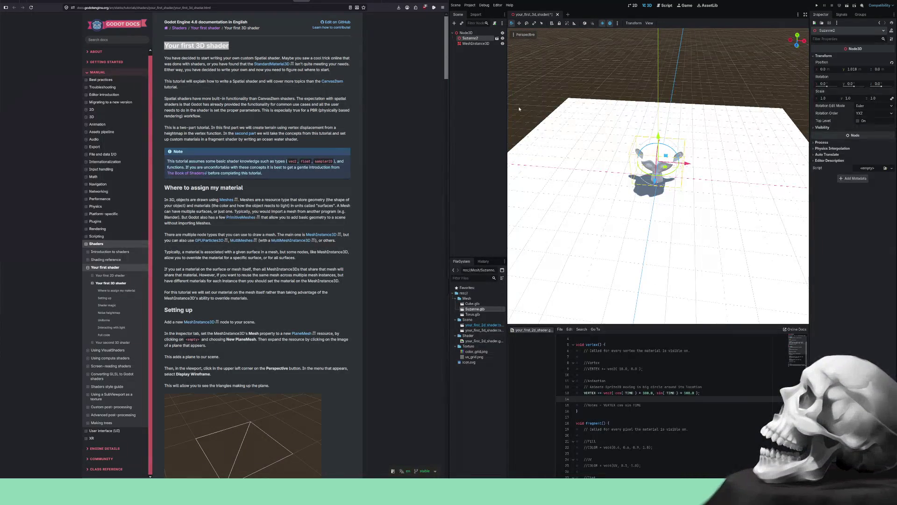
- Drag Cube.glb and Torus.glb from the FileSystem dock into the 3D viewport
{"action": "mouse_move", "coordinate": [478, 304]}
{"action": "left_mouse_down"}
{"action": "mouse_move", "coordinate": [645, 164]}
{"action": "mouse_move", "coordinate": [592, 177]}
{"action": "left_mouse_up"}
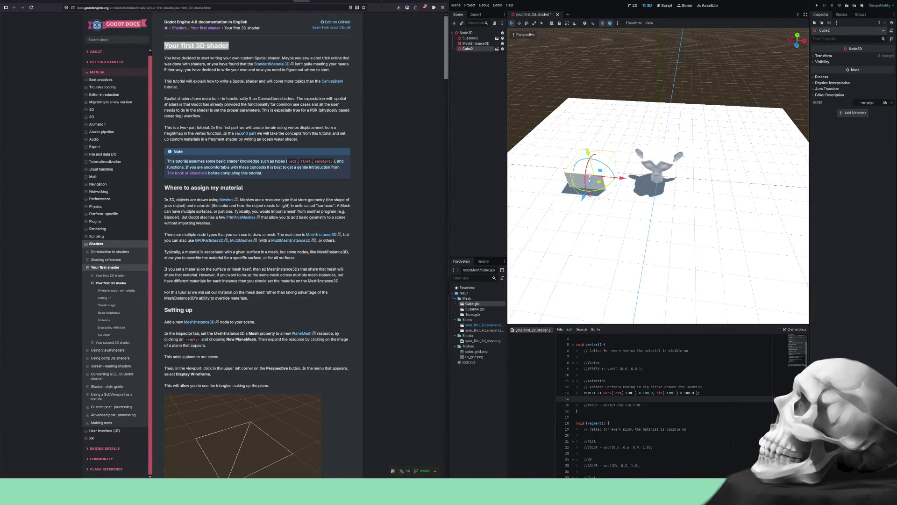
{"action": "mouse_move", "coordinate": [473, 314]}
{"action": "left_mouse_down"}
{"action": "mouse_move", "coordinate": [740, 210]}
{"action": "mouse_move", "coordinate": [712, 184]}
{"action": "mouse_move", "coordinate": [720, 183]}
{"action": "left_mouse_up"}
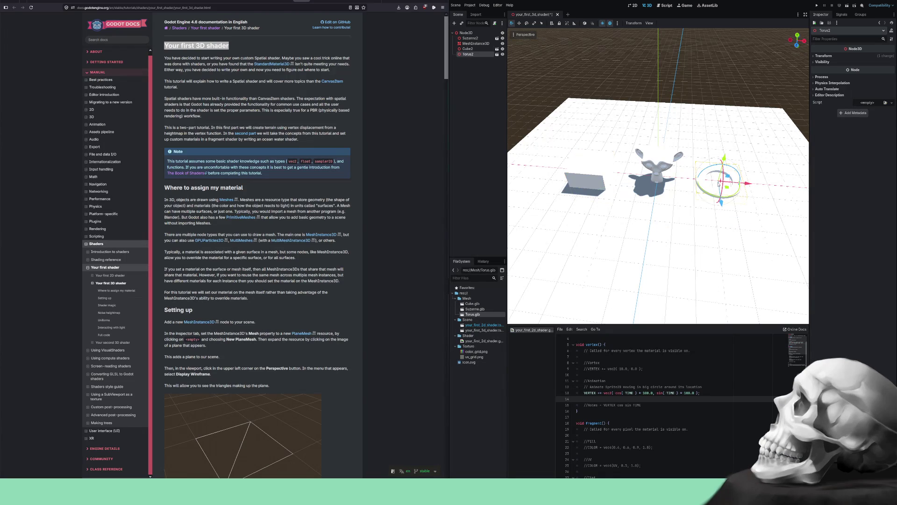
{"action": "mouse_move", "coordinate": [629, 216]}
{"action": "left_mouse_down"}
{"action": "mouse_move", "coordinate": [753, 209]}
{"action": "mouse_move", "coordinate": [712, 216]}
{"action": "left_mouse_up"}
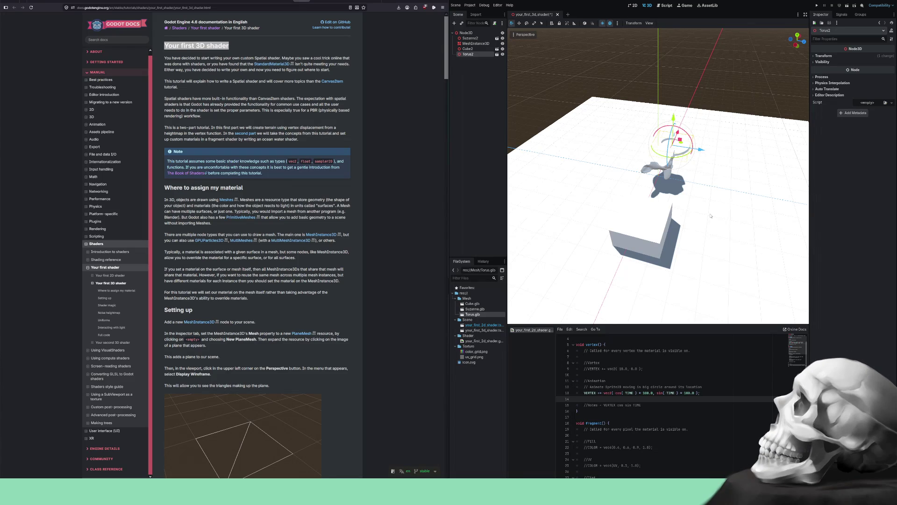
{"action": "mouse_move", "coordinate": [768, 238]}
{"action": "left_mouse_down"}
{"action": "mouse_move", "coordinate": [615, 217]}
{"action": "mouse_move", "coordinate": [681, 210]}
{"action": "left_mouse_up"}
{"action": "scroll", "coordinate": [616, 217], "scroll_direction": "down", "scroll_amount": 3}
{"action": "scroll", "coordinate": [681, 210], "scroll_direction": "up", "scroll_amount": 15}
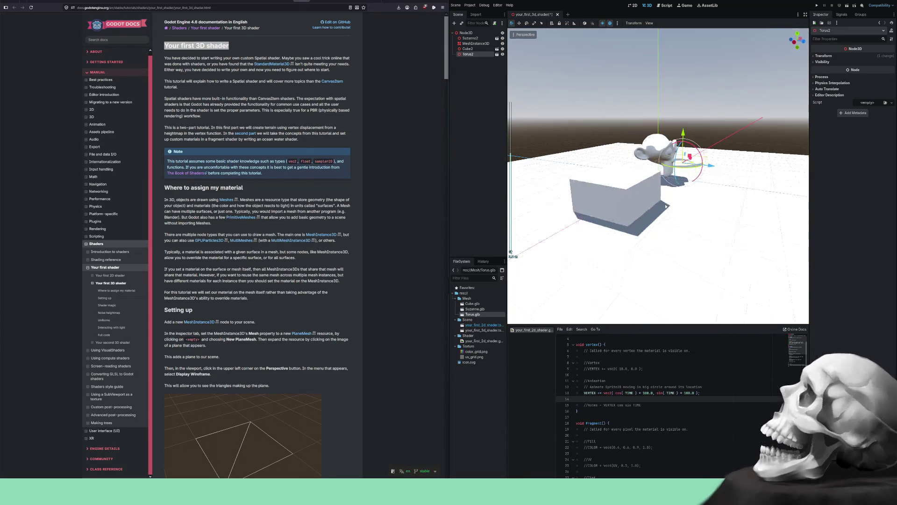
{"action": "left_click", "coordinate": [677, 211]}
{"action": "left_click_drag", "start_coordinate": [677, 211], "coordinate": [704, 214]}
{"action": "left_click", "coordinate": [824, 55]}
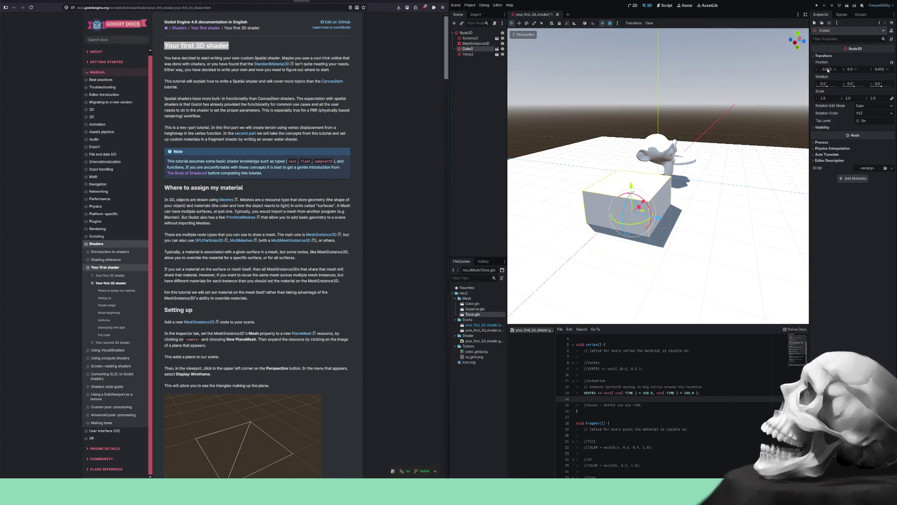
- Set the cube's position to X -4.5, Y 1, Z 0
{"action": "left_click", "coordinate": [827, 70]}
{"action": "type", "text": "-4.5"}
{"action": "key", "text": "Return"}
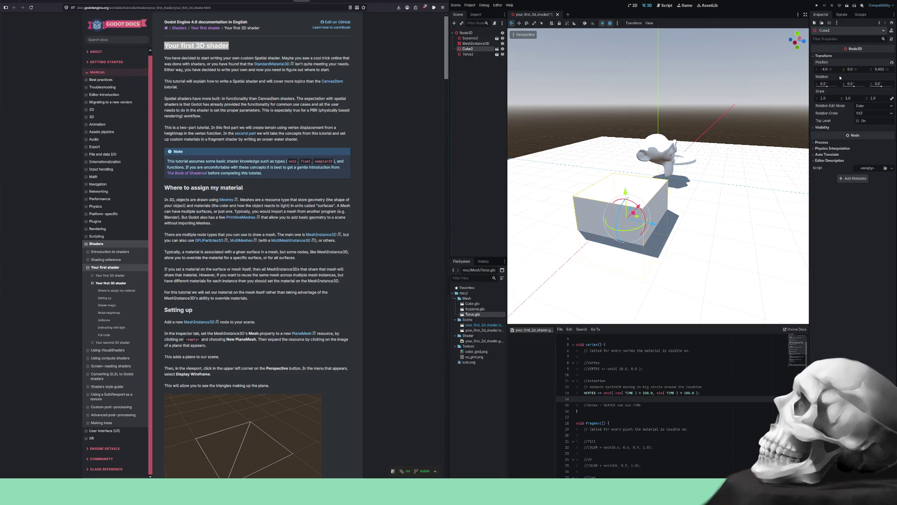
{"action": "left_click", "coordinate": [879, 71]}
{"action": "type", "text": "0"}
{"action": "key", "text": "Return"}
{"action": "left_click", "coordinate": [856, 70]}
{"action": "type", "text": "1"}
{"action": "key", "text": "Return"}
{"action": "mouse_move", "coordinate": [747, 154]}
{"action": "left_mouse_down"}
{"action": "mouse_move", "coordinate": [709, 152]}
{"action": "mouse_move", "coordinate": [725, 190]}
{"action": "left_mouse_up"}
- Select the torus and set its position to X 4, Y 1, Z 0
{"action": "left_click", "coordinate": [747, 181]}
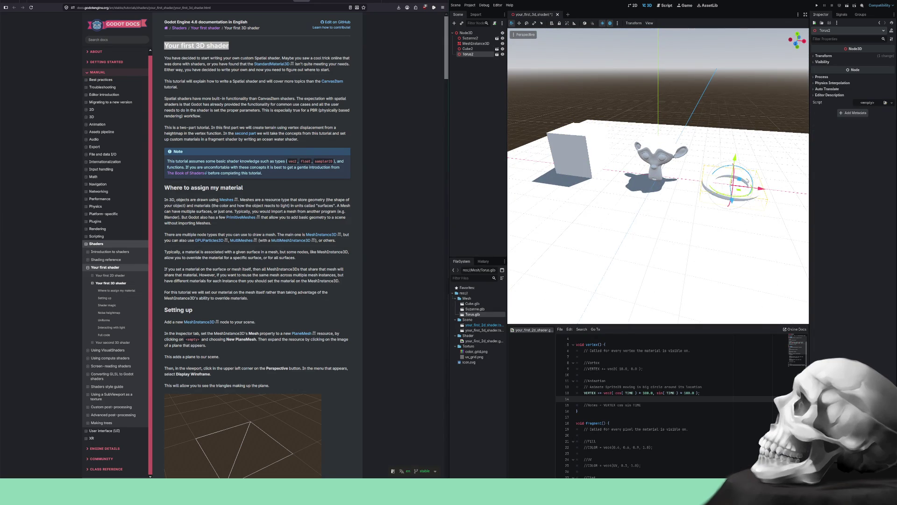
{"action": "left_click", "coordinate": [824, 56]}
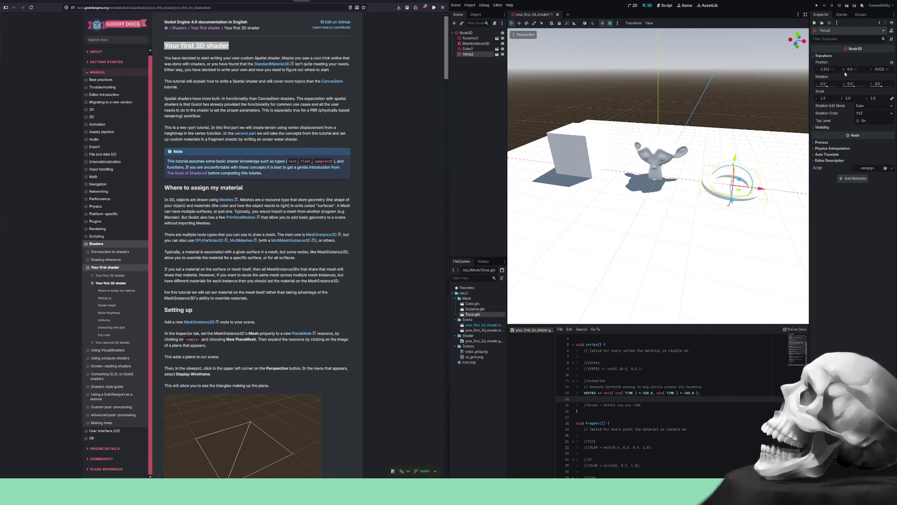
{"action": "left_click", "coordinate": [827, 69]}
{"action": "type", "text": "4"}
{"action": "key", "text": "Return"}
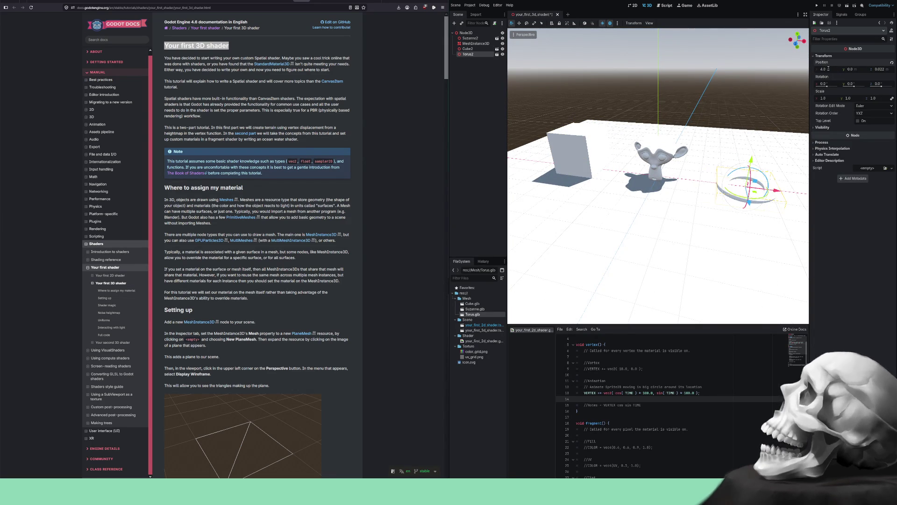
{"action": "left_click", "coordinate": [851, 70]}
{"action": "type", "text": "1"}
{"action": "key", "text": "Return"}
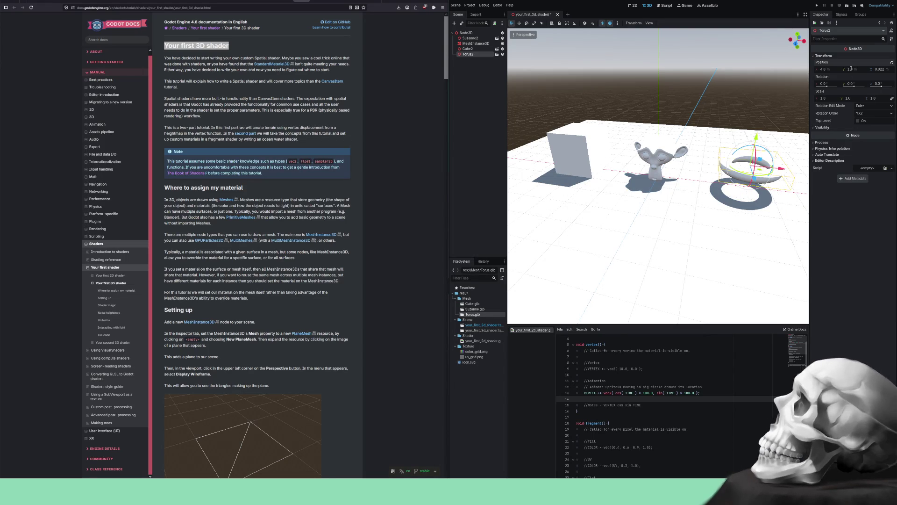
{"action": "left_click", "coordinate": [880, 69]}
{"action": "type", "text": "0"}
{"action": "key", "text": "Return"}
{"action": "mouse_move", "coordinate": [700, 106]}
{"action": "left_mouse_down"}
{"action": "mouse_move", "coordinate": [664, 90]}
{"action": "mouse_move", "coordinate": [618, 96]}
{"action": "mouse_move", "coordinate": [672, 96]}
{"action": "mouse_move", "coordinate": [692, 107]}
{"action": "mouse_move", "coordinate": [660, 99]}
{"action": "left_mouse_up"}
{"action": "left_click", "coordinate": [664, 90]}
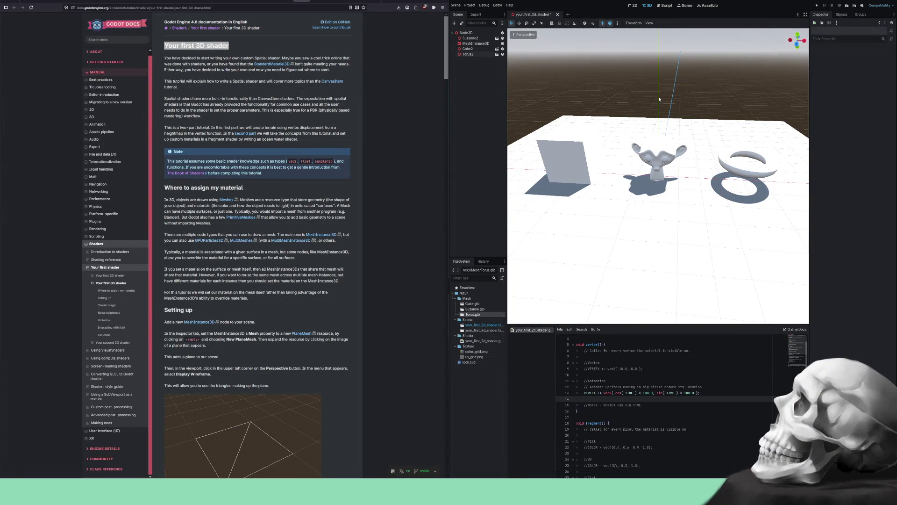
- Save the scene, minimize the docs browser, and snap Blender to the left half
{"action": "key", "text": "ctrl+s"}
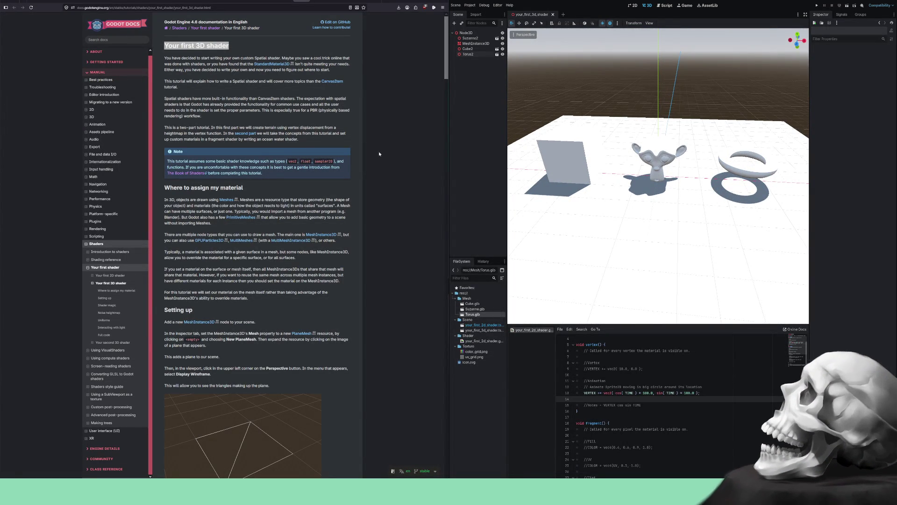
{"action": "left_click", "coordinate": [422, 1]}
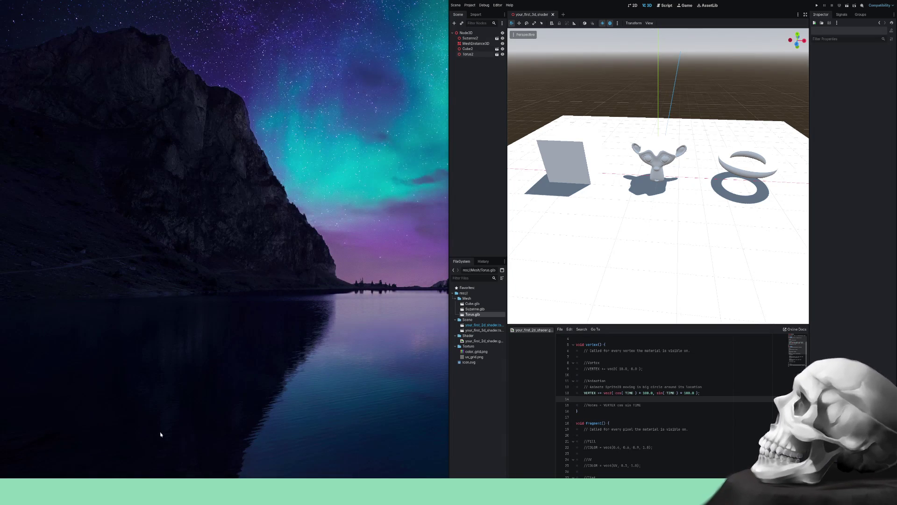
{"action": "mouse_move", "coordinate": [175, 491]}
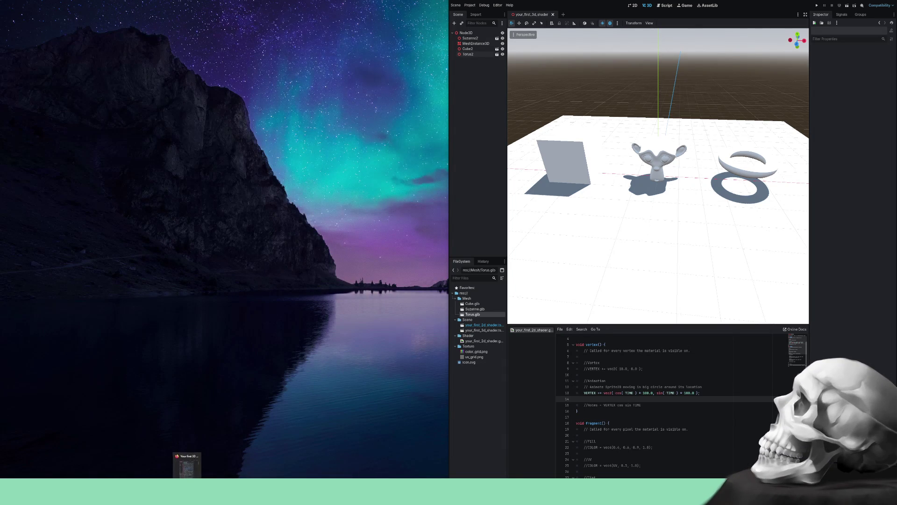
{"action": "left_click", "coordinate": [130, 491]}
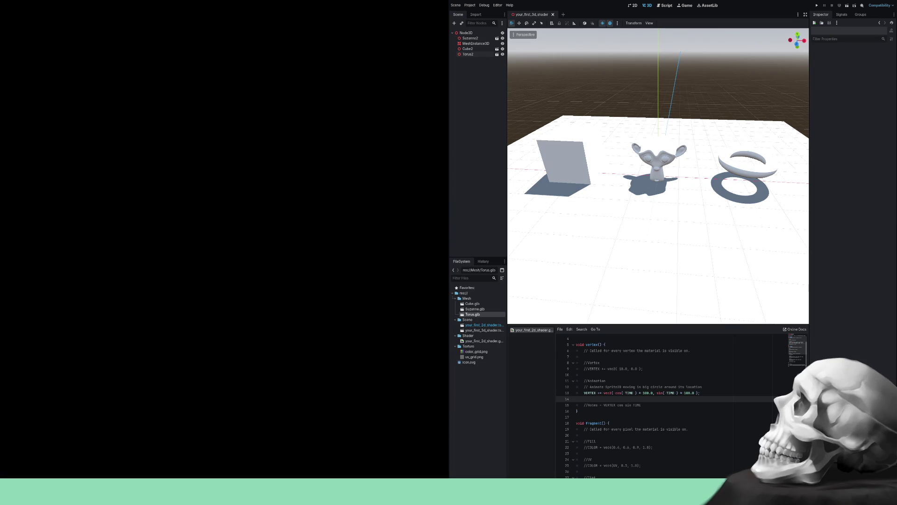
{"action": "left_click_drag", "start_coordinate": [204, 5], "coordinate": [199, 169]}
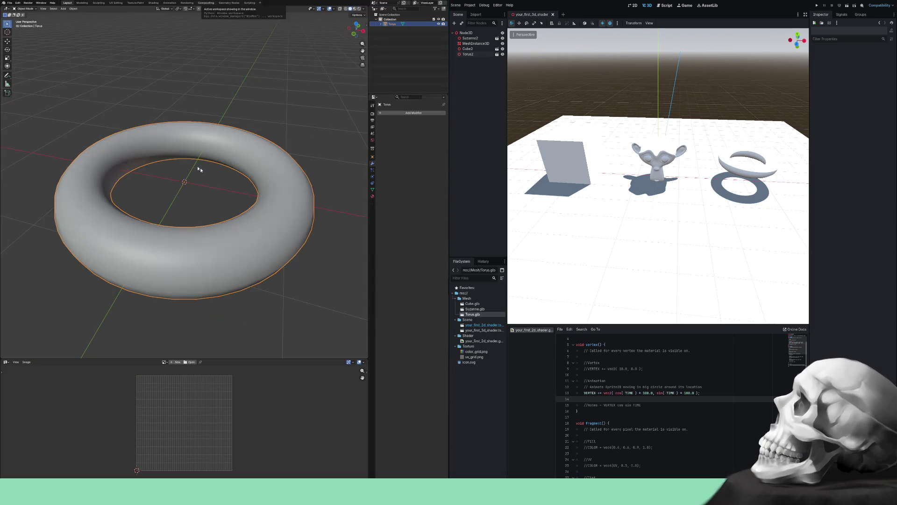
- Delete the torus, then add a circle mesh and undo it, leaving the scene empty
{"action": "right_click", "coordinate": [288, 164]}
{"action": "left_click", "coordinate": [257, 249]}
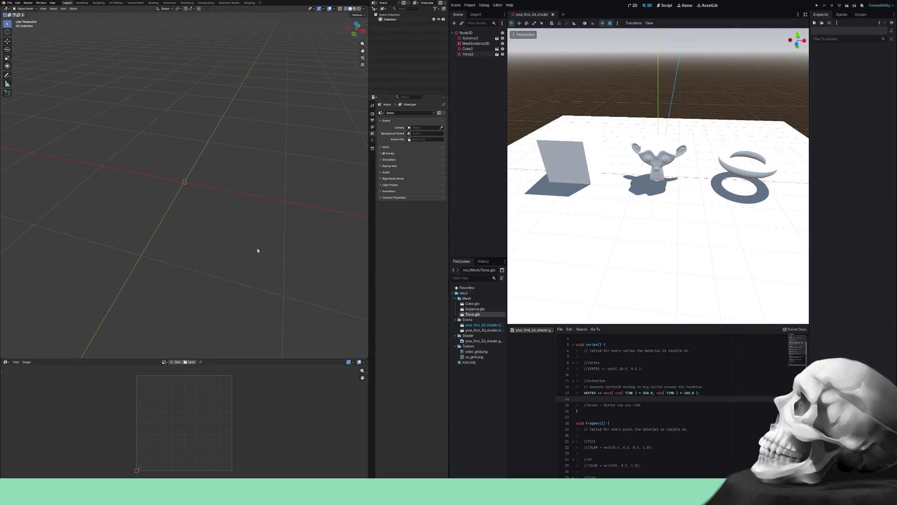
{"action": "key", "text": "shift+a"}
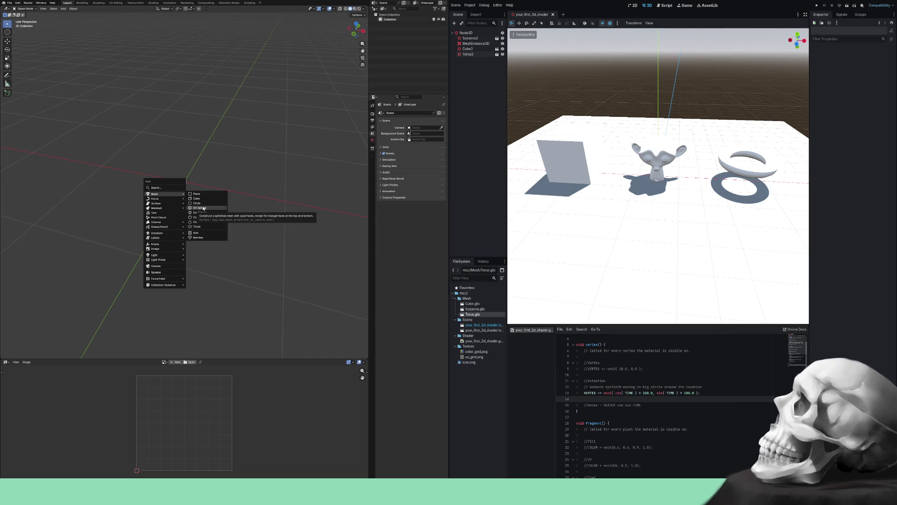
{"action": "left_click", "coordinate": [201, 203]}
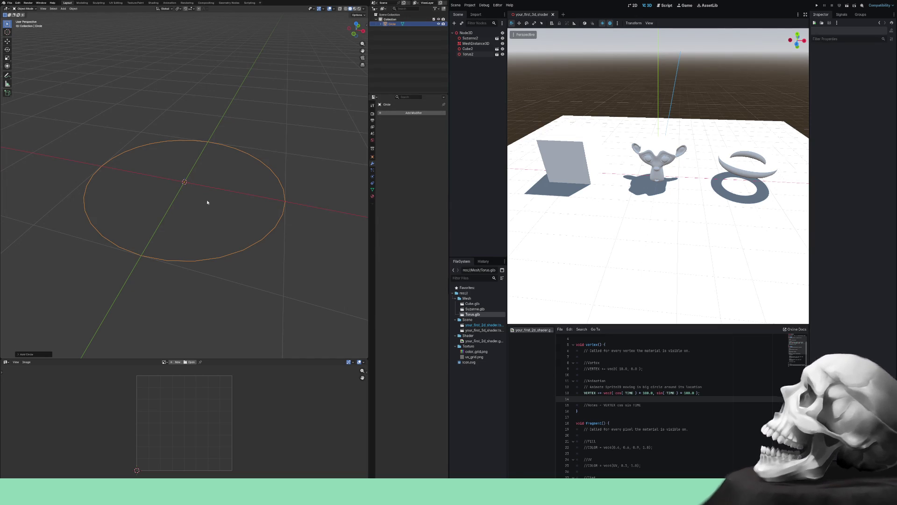
{"action": "key", "text": "ctrl+z"}
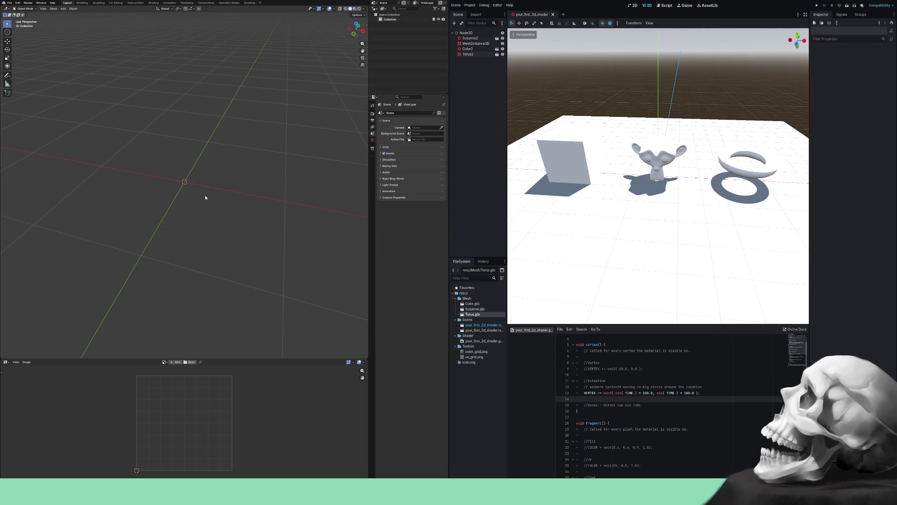
{"action": "key", "text": "shift+a"}
{"action": "mouse_move", "coordinate": [207, 197]}
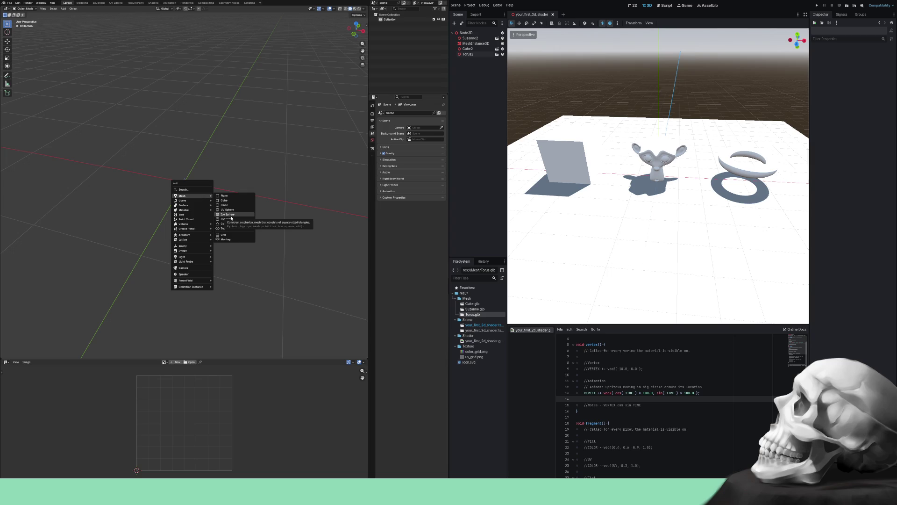
{"action": "left_click", "coordinate": [227, 210]}
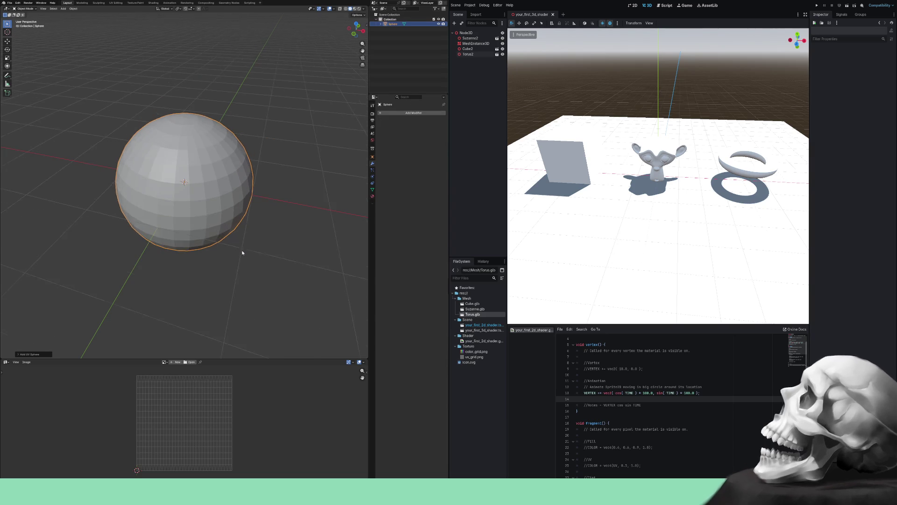
{"action": "mouse_move", "coordinate": [246, 255]}
{"action": "left_mouse_down"}
{"action": "mouse_move", "coordinate": [296, 250]}
{"action": "mouse_move", "coordinate": [282, 275]}
{"action": "mouse_move", "coordinate": [271, 261]}
{"action": "left_mouse_up"}
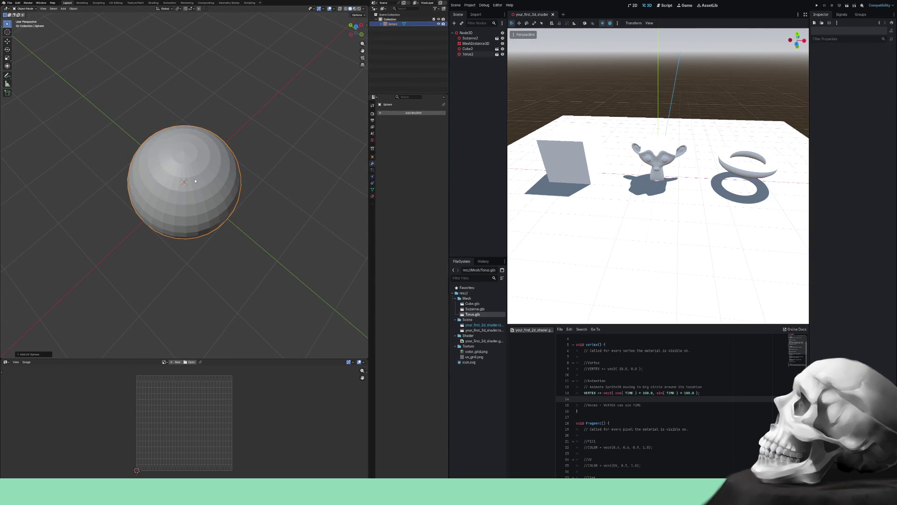
{"action": "key", "text": "Tab"}
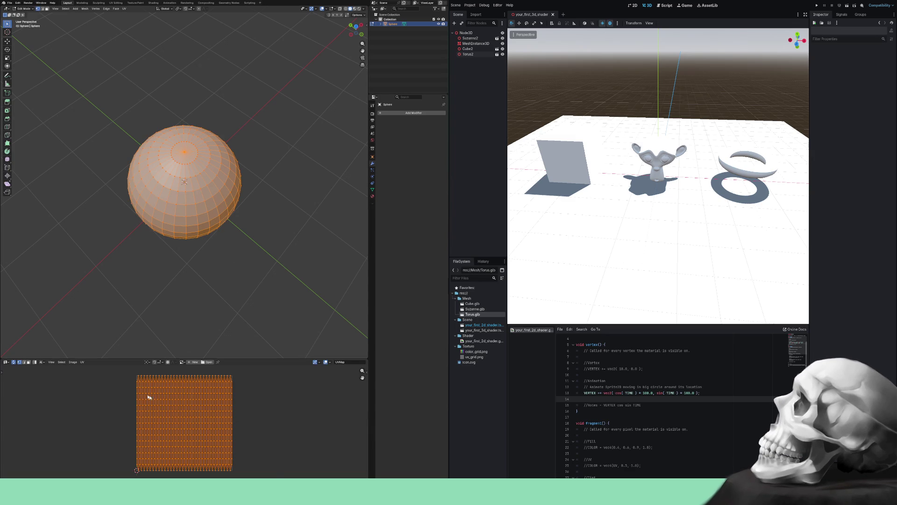
{"action": "scroll", "coordinate": [139, 386], "scroll_direction": "up", "scroll_amount": 1}
{"action": "scroll", "coordinate": [139, 386], "scroll_direction": "up", "scroll_amount": 1}
{"action": "scroll", "coordinate": [140, 384], "scroll_direction": "down", "scroll_amount": 1}
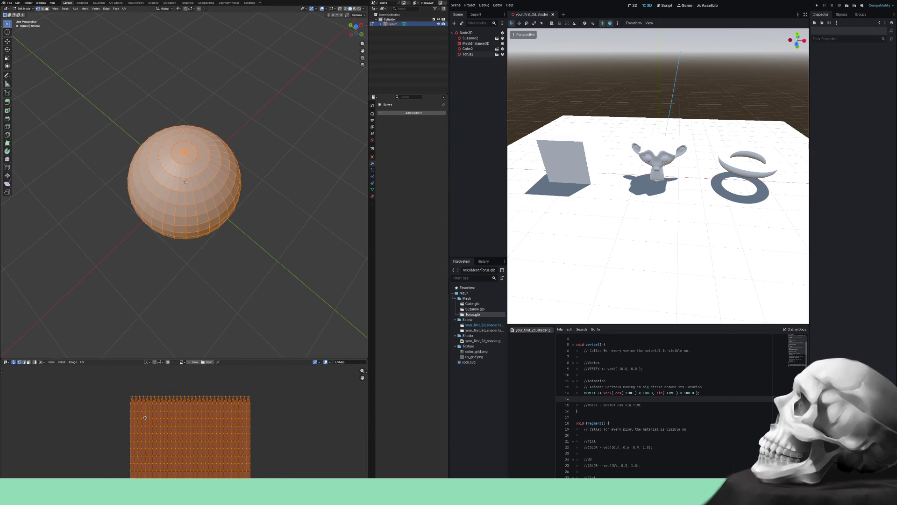
{"action": "scroll", "coordinate": [132, 410], "scroll_direction": "up", "scroll_amount": 2}
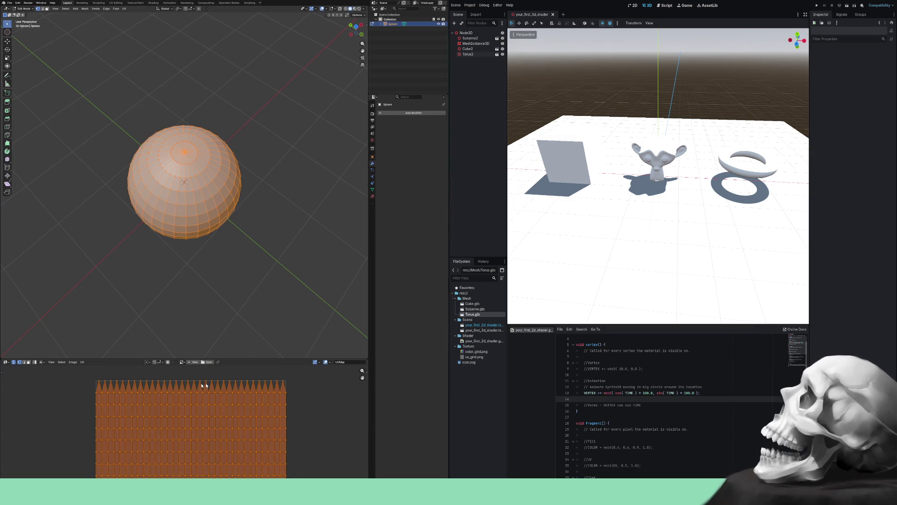
{"action": "scroll", "coordinate": [183, 385], "scroll_direction": "down", "scroll_amount": 3}
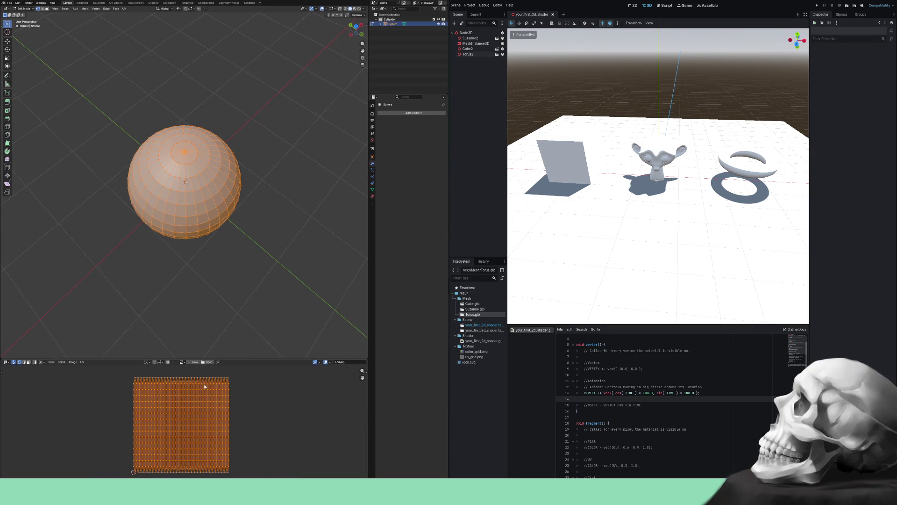
{"action": "key", "text": "Tab"}
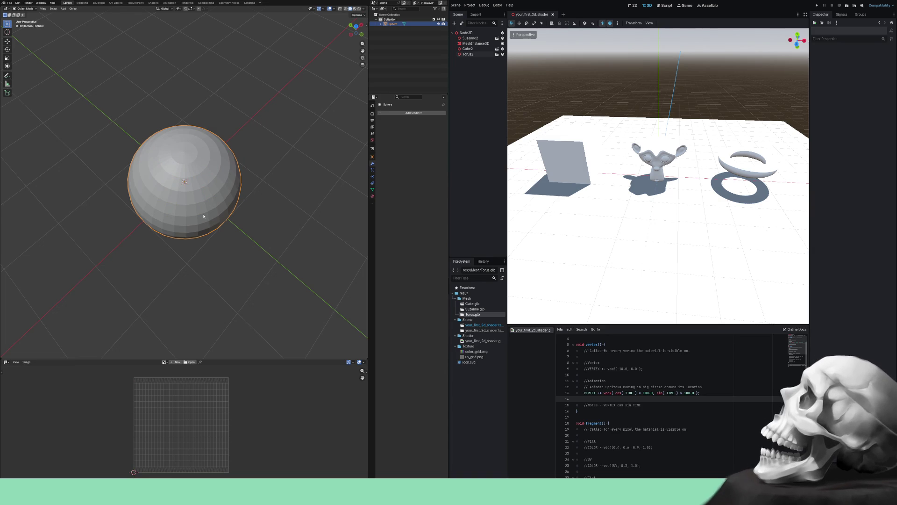
{"action": "key", "text": "Delete"}
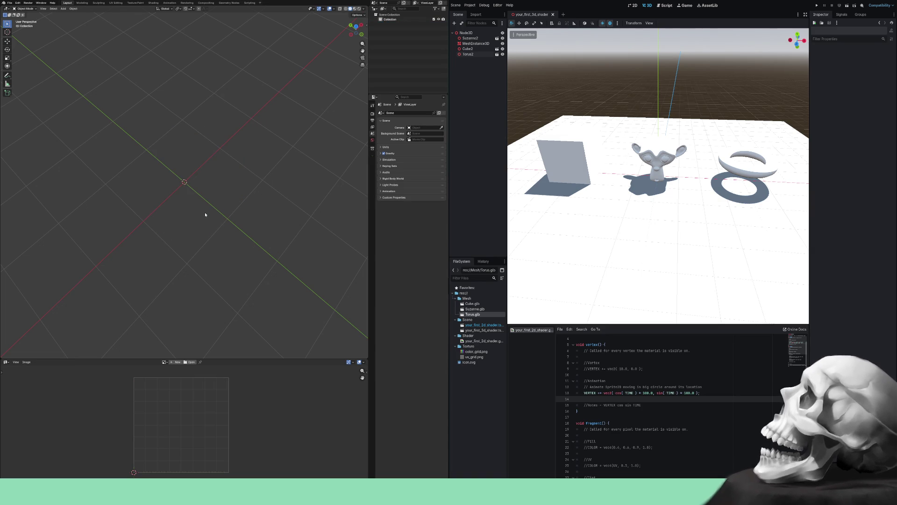
{"action": "key", "text": "shift+a"}
{"action": "mouse_move", "coordinate": [206, 213]}
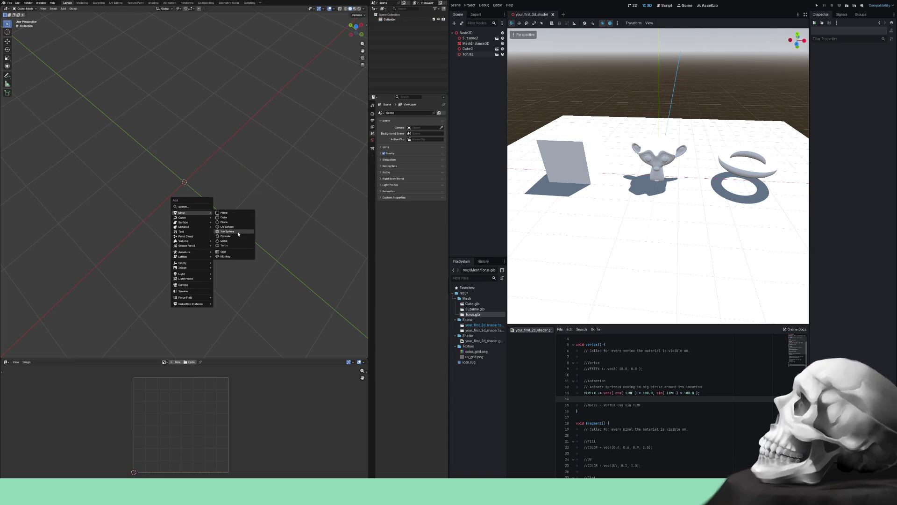
{"action": "left_click", "coordinate": [238, 235]}
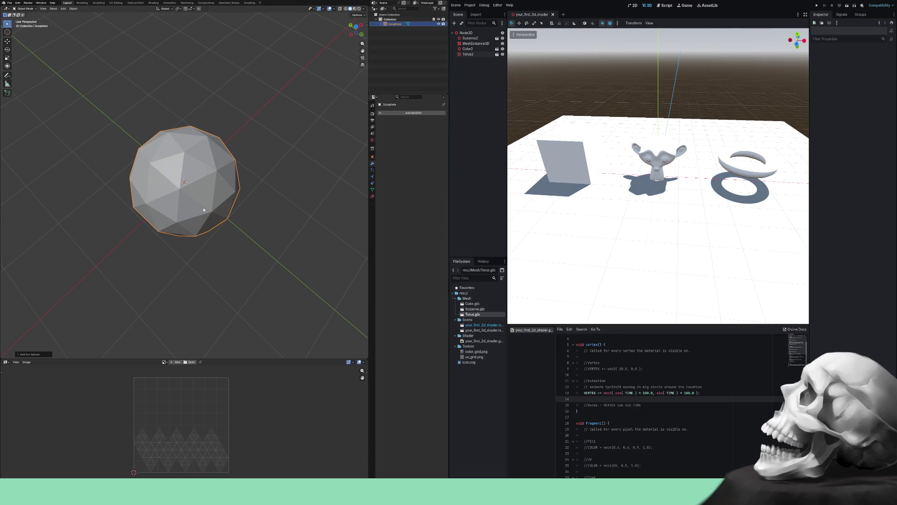
{"action": "key", "text": "Tab"}
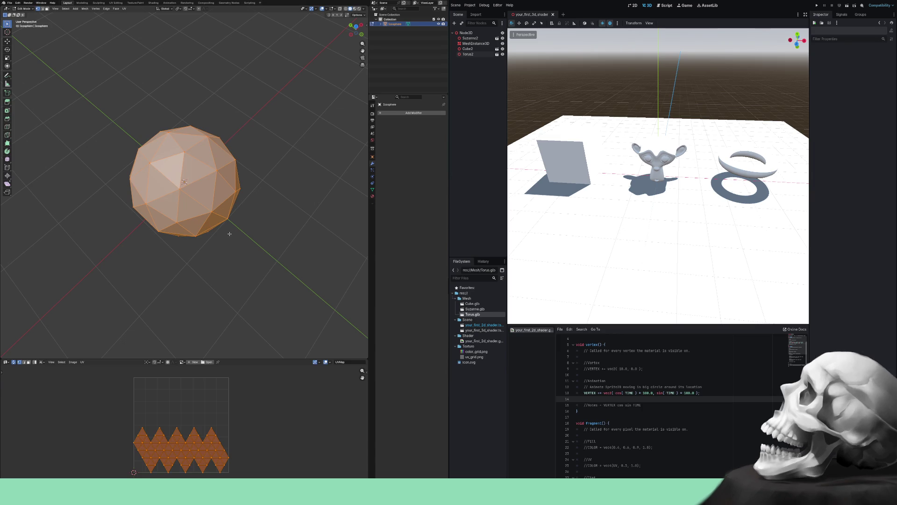
{"action": "mouse_move", "coordinate": [228, 245]}
{"action": "left_mouse_down"}
{"action": "mouse_move", "coordinate": [269, 226]}
{"action": "mouse_move", "coordinate": [303, 192]}
{"action": "mouse_move", "coordinate": [244, 236]}
{"action": "mouse_move", "coordinate": [177, 229]}
{"action": "mouse_move", "coordinate": [256, 220]}
{"action": "mouse_move", "coordinate": [250, 223]}
{"action": "left_mouse_up"}
{"action": "key", "text": "Tab"}
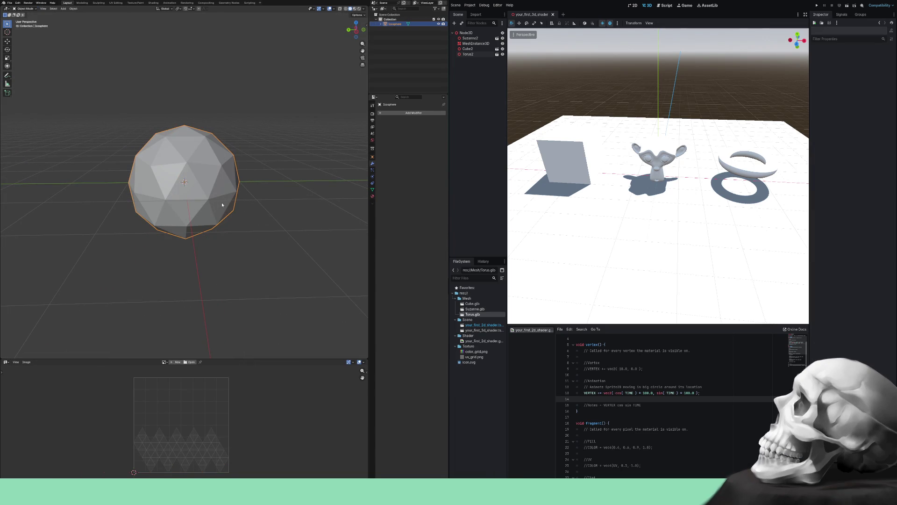
{"action": "key", "text": "Delete"}
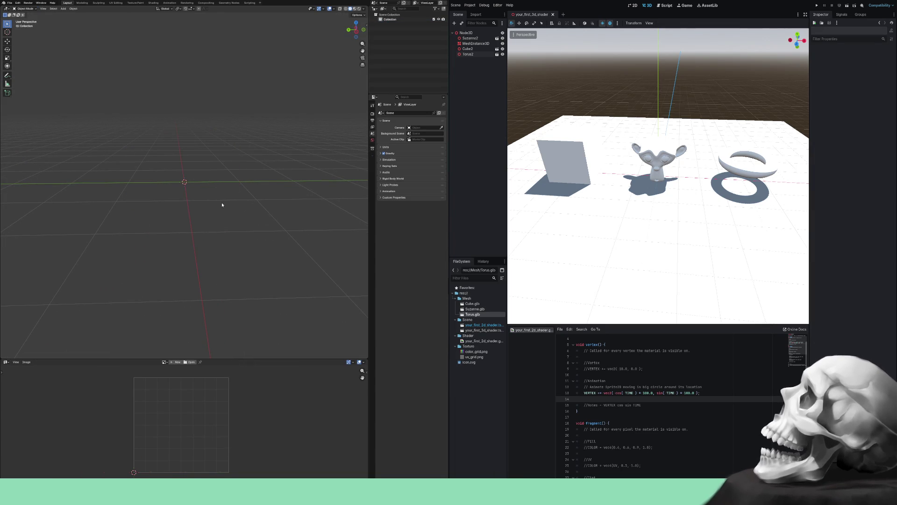
- Add a UV sphere via Shift+A > Mesh, then open the File menu for exporting
{"action": "key", "text": "shift+a"}
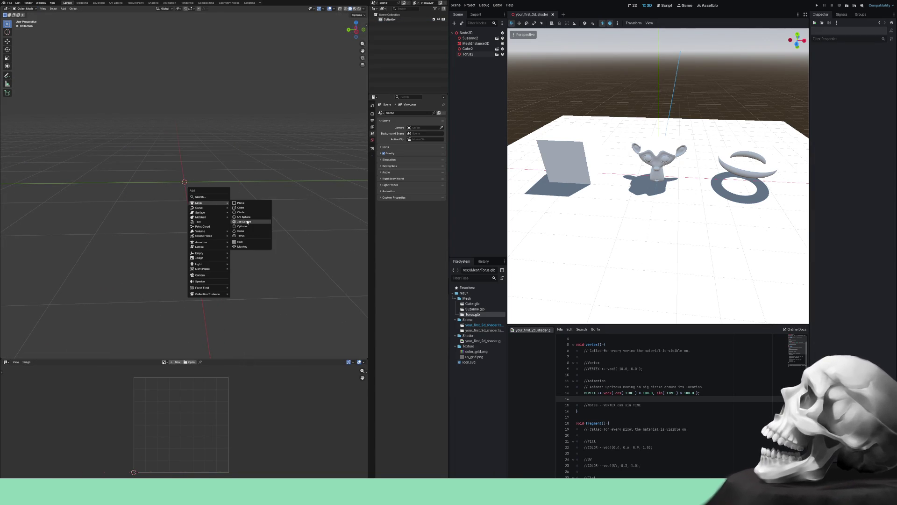
{"action": "left_click", "coordinate": [246, 219]}
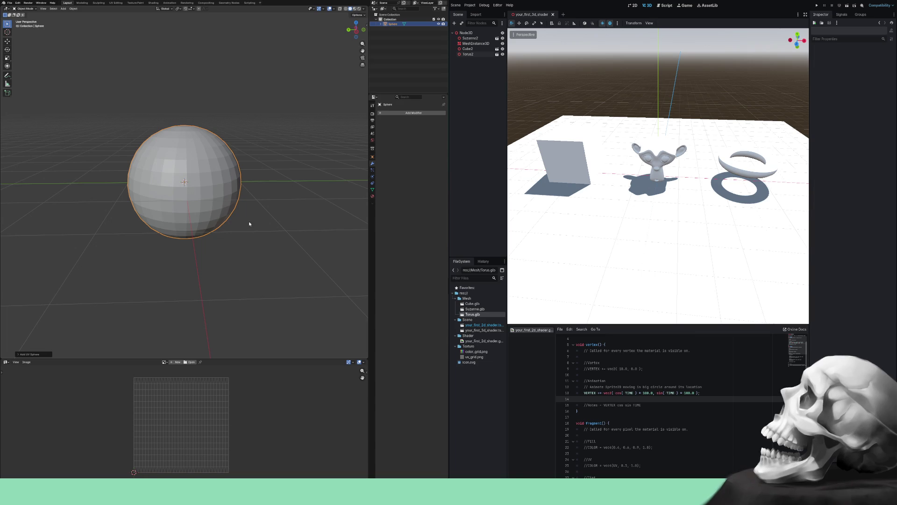
{"action": "right_click", "coordinate": [213, 165]}
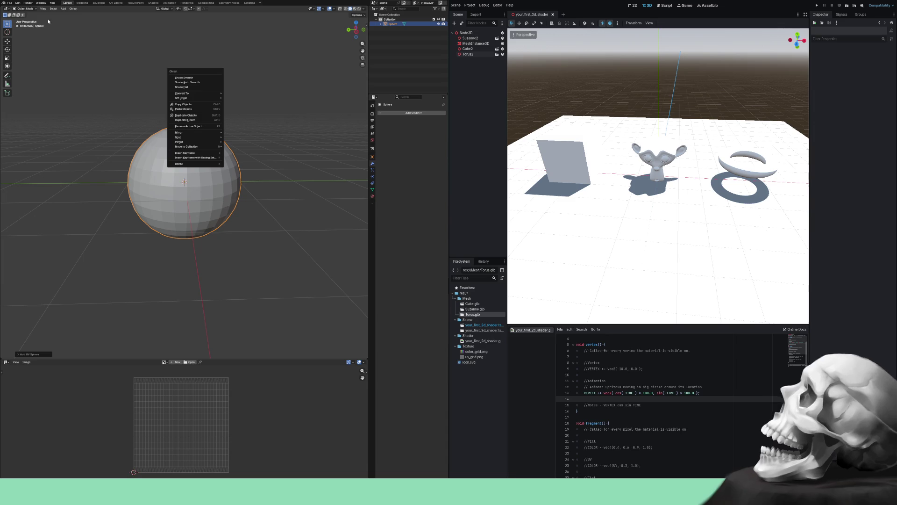
{"action": "left_click", "coordinate": [11, 4]}
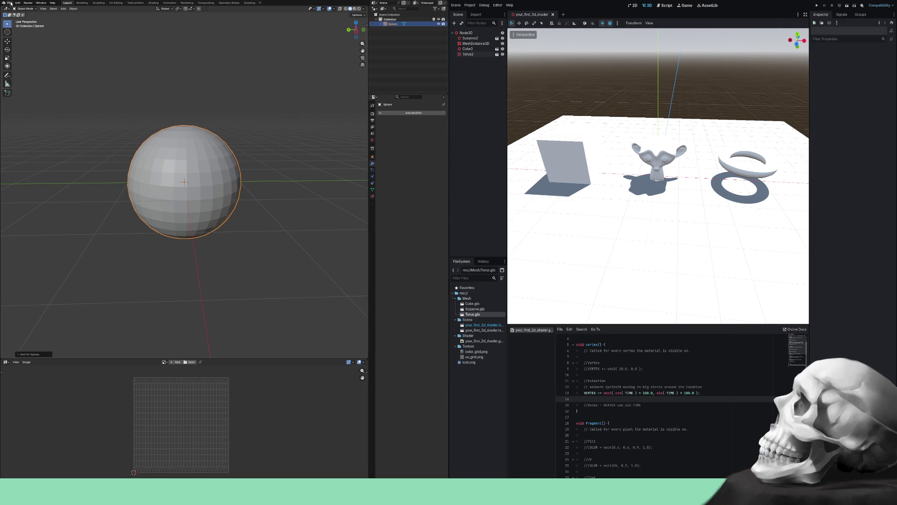
{"action": "left_click", "coordinate": [10, 4]}
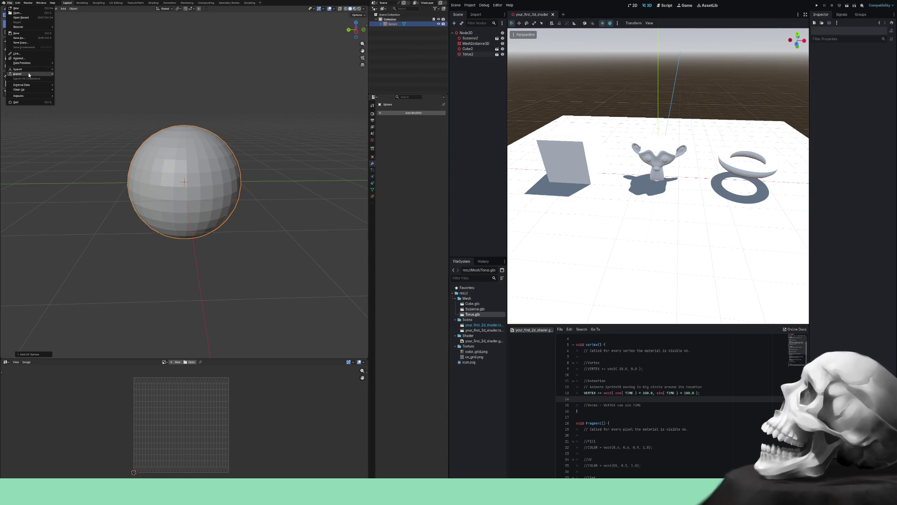
- Export the sphere in glTF 2.0 format with the file name changed from Torus to Sphere.glb
{"action": "mouse_move", "coordinate": [28, 73]}
{"action": "left_click", "coordinate": [91, 115]}
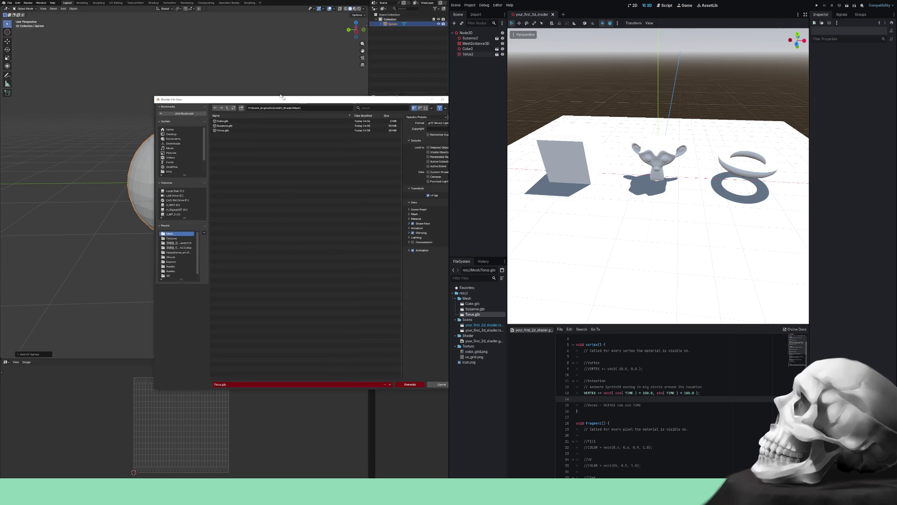
{"action": "left_click", "coordinate": [200, 337]}
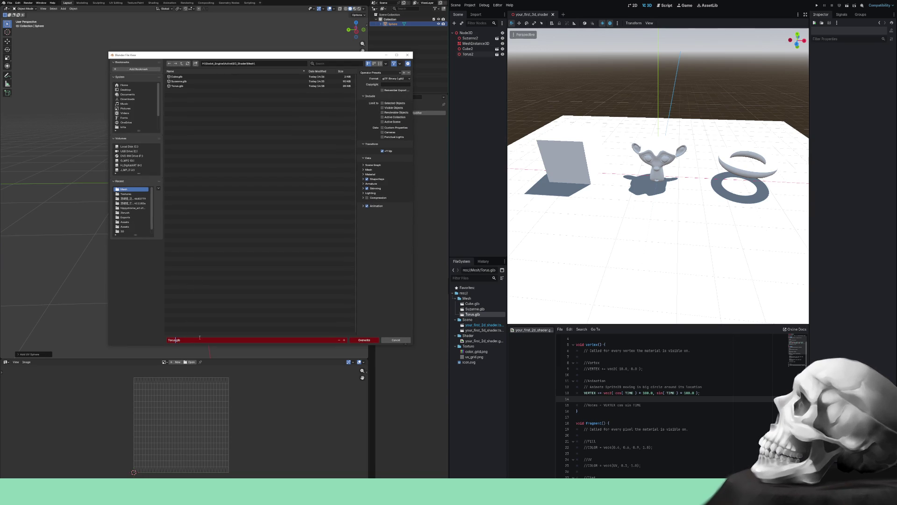
{"action": "key", "text": "BackSpace"}
{"action": "key", "text": "BackSpace"}
{"action": "key", "text": "BackSpace"}
{"action": "type", "text": "Sphere"}
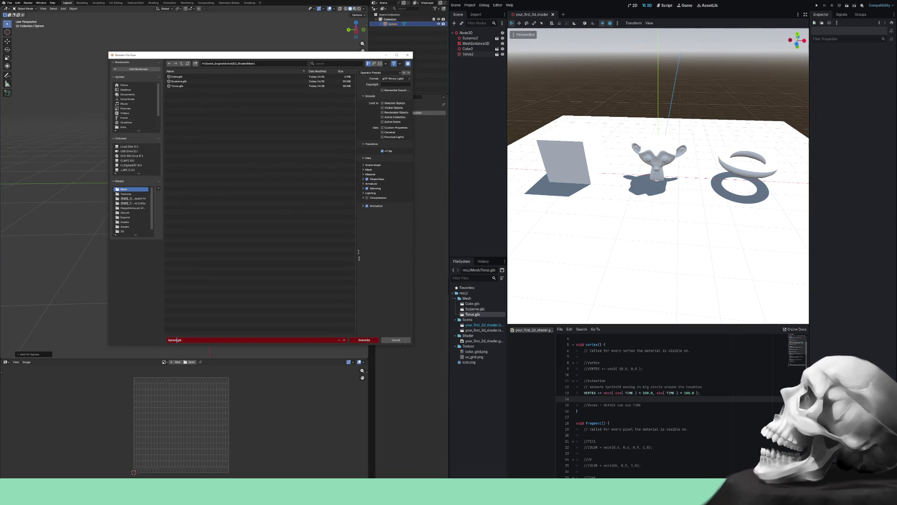
{"action": "left_click", "coordinate": [368, 341]}
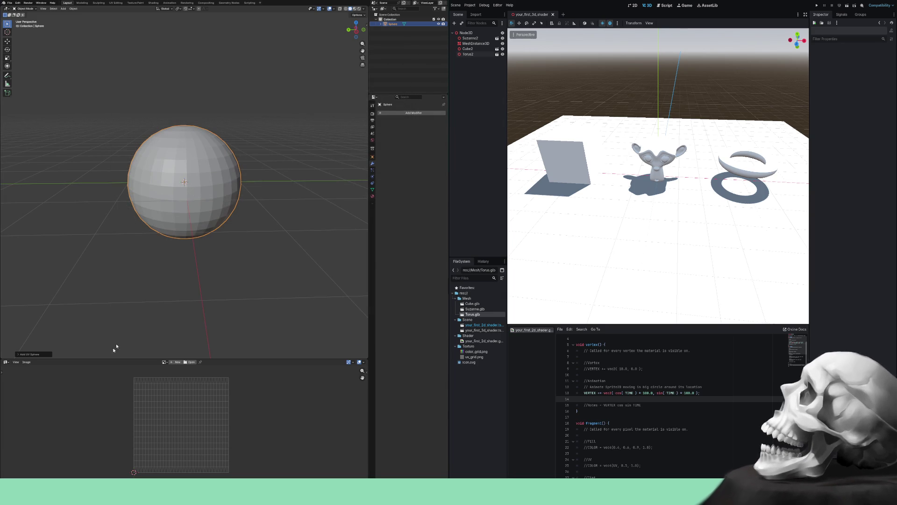
- Deselect everything, then select and delete the UV sphere
{"action": "left_click", "coordinate": [260, 158]}
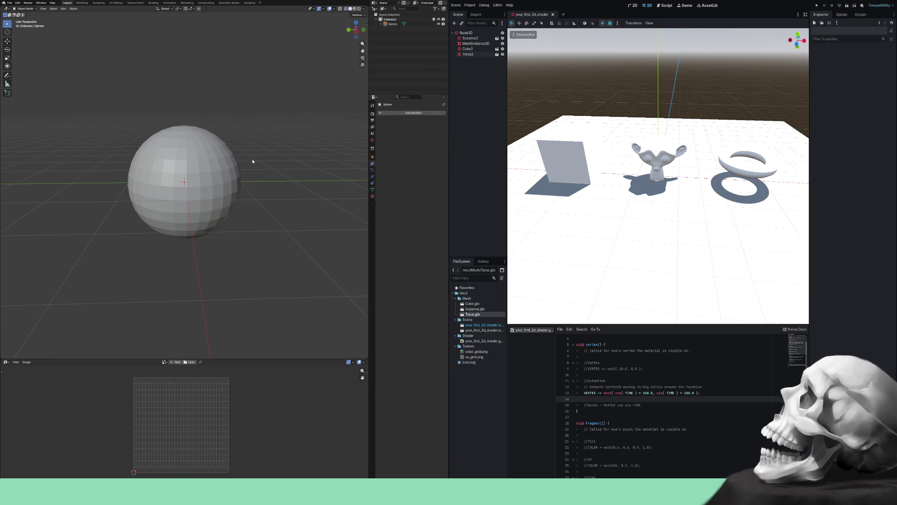
{"action": "left_click_drag", "start_coordinate": [268, 261], "coordinate": [81, 94]}
{"action": "key", "text": "Delete"}
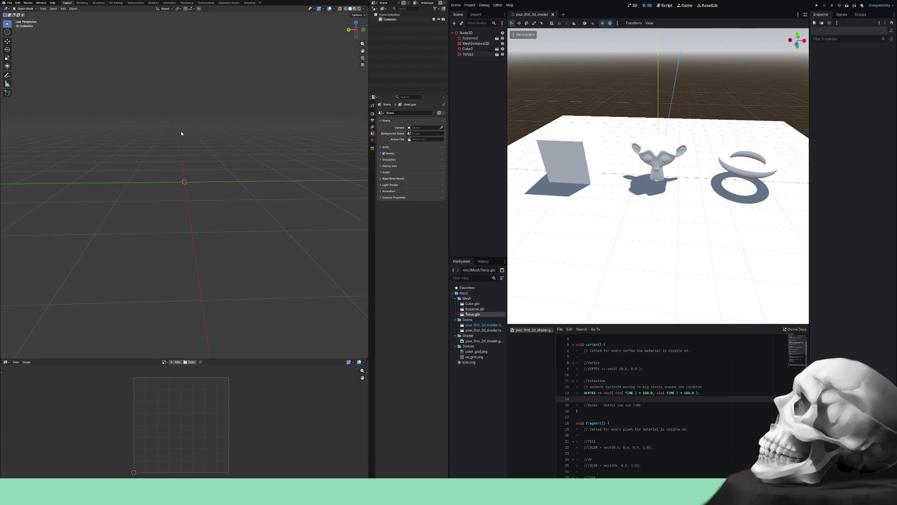
- Add a cylinder to the scene and bring up the File > Export format list
{"action": "key", "text": "shift+a"}
{"action": "mouse_move", "coordinate": [181, 133]}
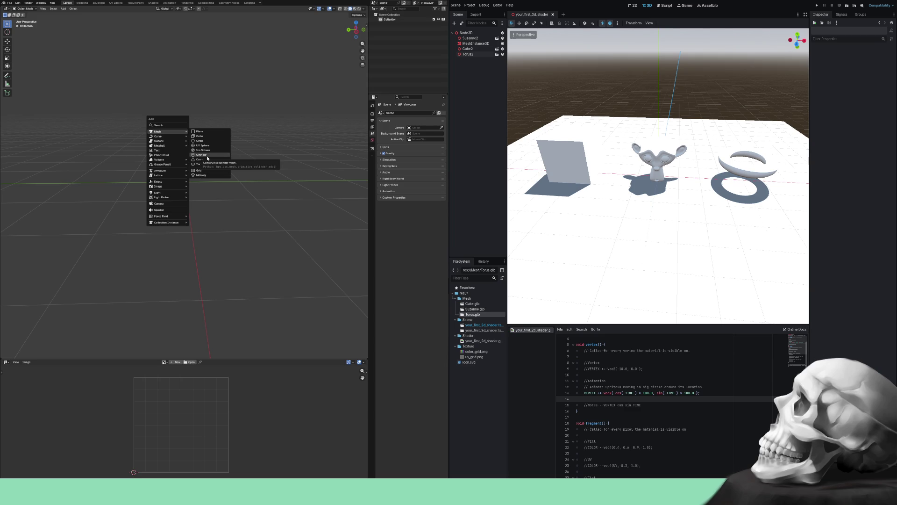
{"action": "left_click", "coordinate": [205, 154]}
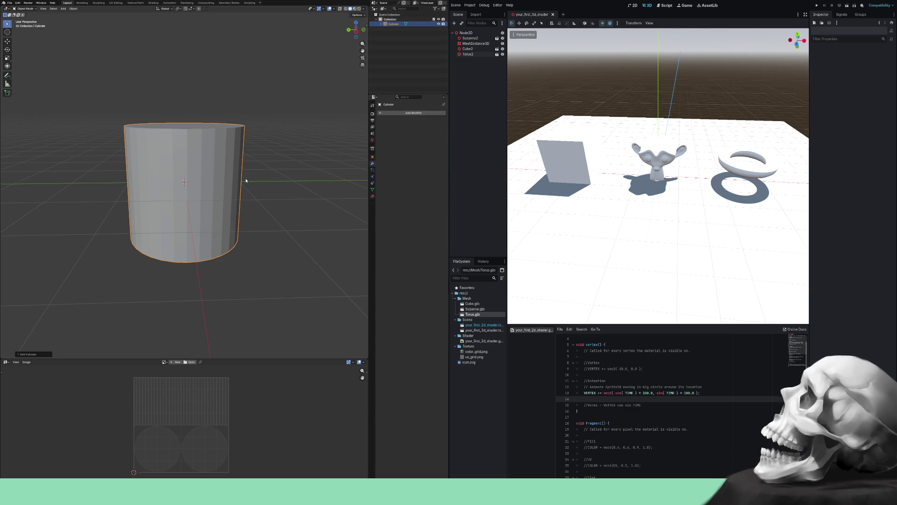
{"action": "scroll", "coordinate": [261, 170], "scroll_direction": "down", "scroll_amount": 3}
{"action": "mouse_move", "coordinate": [261, 171]}
{"action": "left_mouse_down"}
{"action": "mouse_move", "coordinate": [300, 206]}
{"action": "mouse_move", "coordinate": [260, 174]}
{"action": "left_mouse_up"}
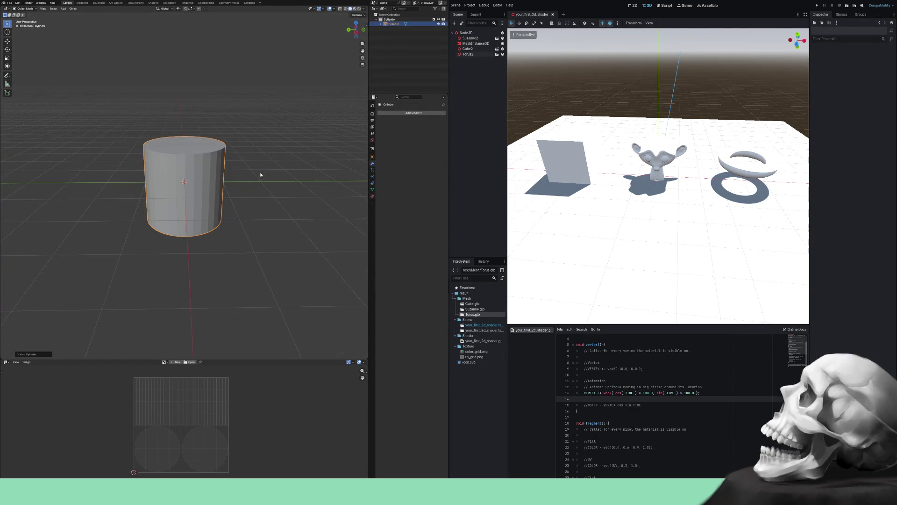
{"action": "left_click", "coordinate": [9, 2]}
{"action": "mouse_move", "coordinate": [21, 63]}
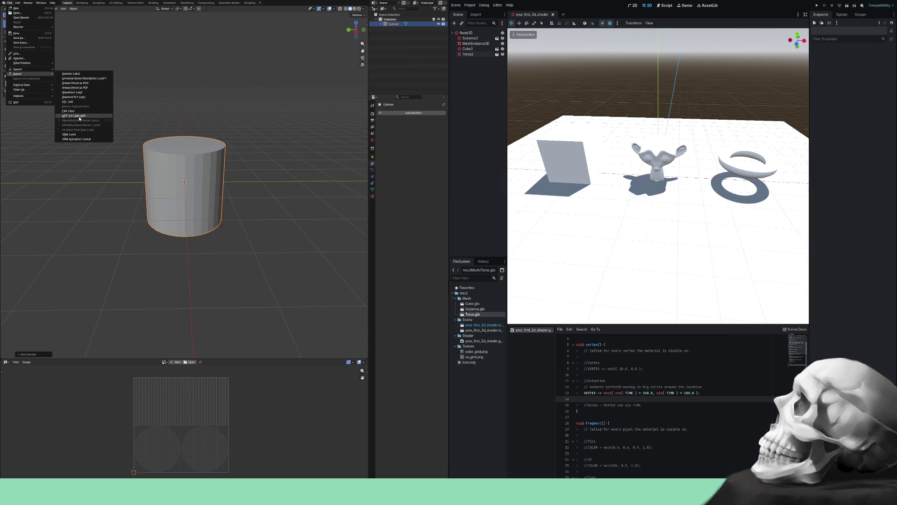
- Export the cylinder in glTF format as Cylinder.glb, then quit Blender
{"action": "left_click", "coordinate": [79, 117]}
{"action": "left_click", "coordinate": [202, 343]}
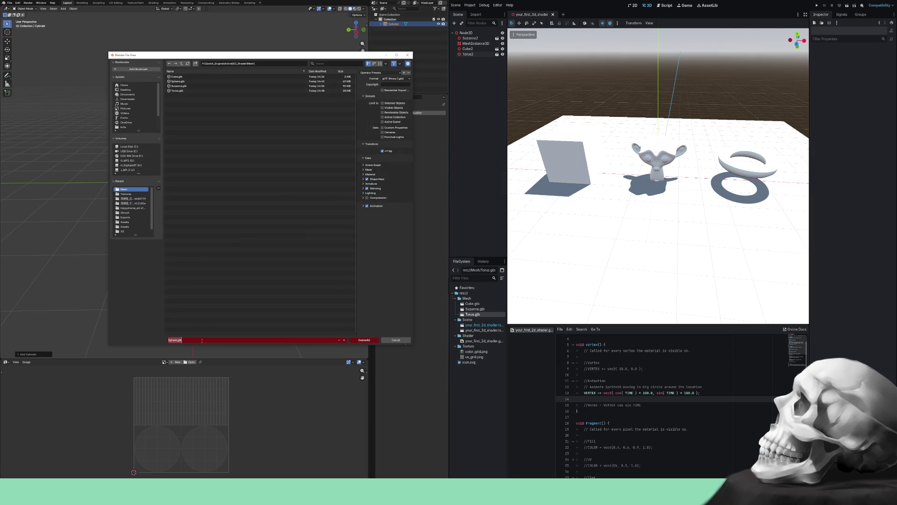
{"action": "key", "text": "shift+Home"}
{"action": "type", "text": "Cylinder"}
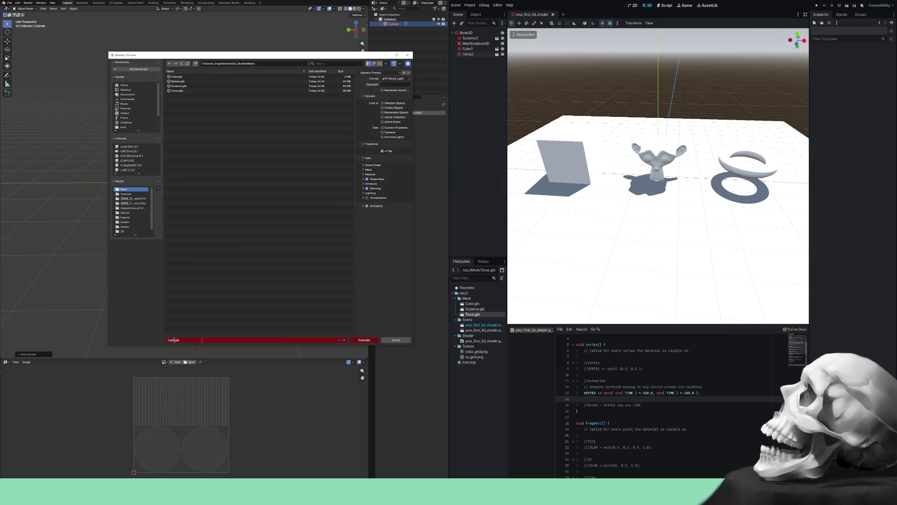
{"action": "key", "text": "Return"}
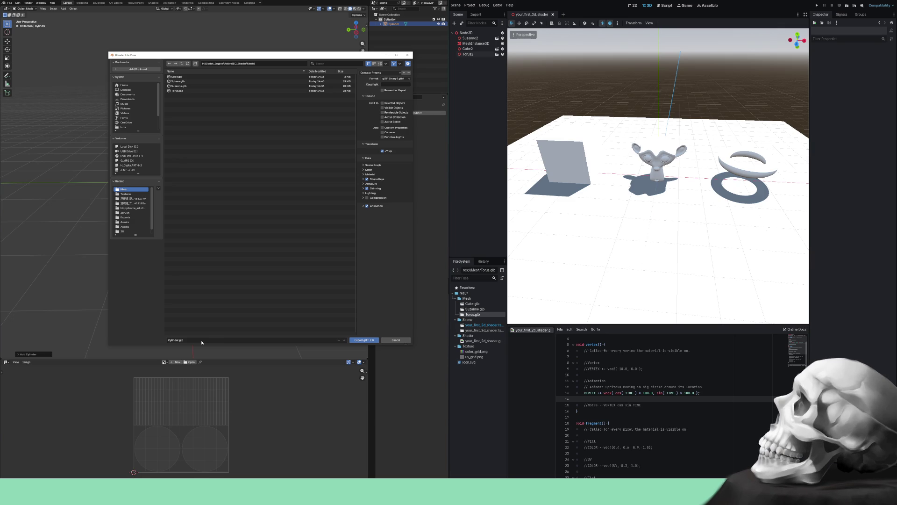
{"action": "left_click", "coordinate": [353, 340]}
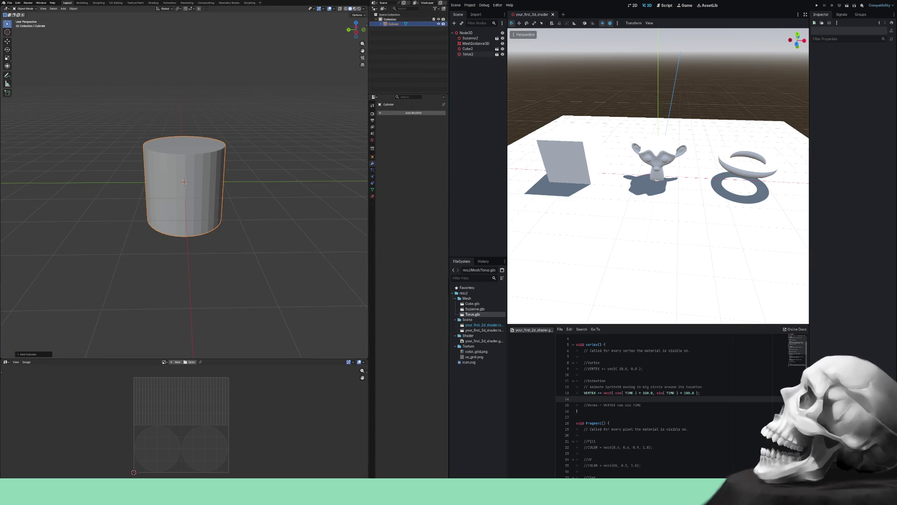
{"action": "key", "text": "ctrl+q"}
- Close Blender, drag Cylinder.glb and Sphere.glb into Godot's 3D viewport, and switch to the shader tutorial
{"action": "left_click", "coordinate": [232, 251]}
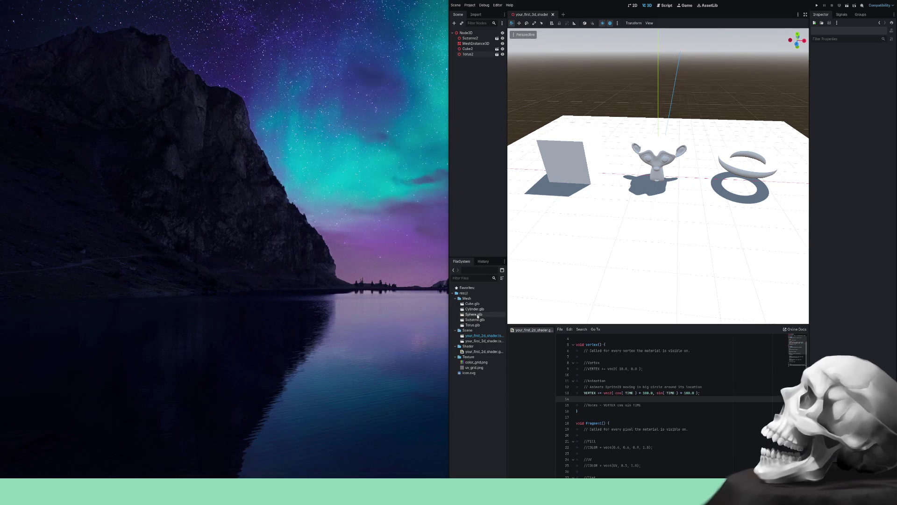
{"action": "left_click_drag", "start_coordinate": [470, 311], "coordinate": [727, 235]}
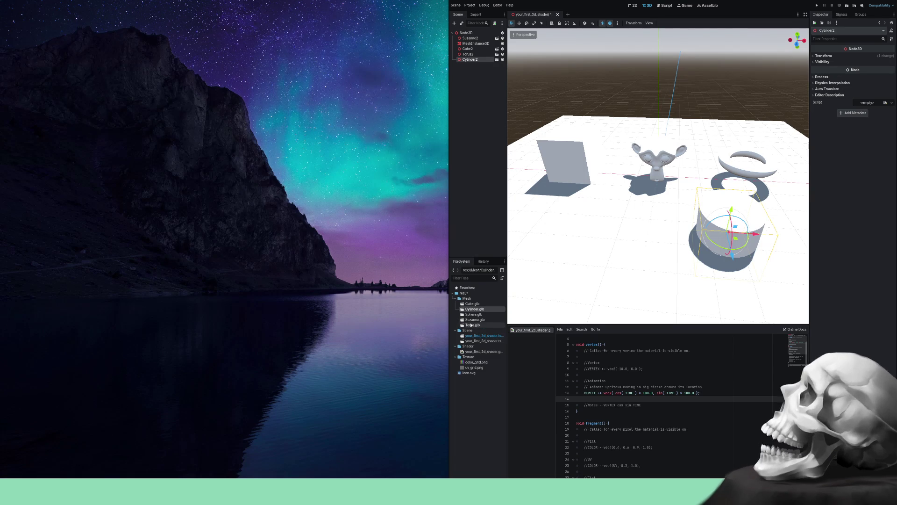
{"action": "left_click", "coordinate": [471, 316]}
{"action": "left_click_drag", "start_coordinate": [471, 316], "coordinate": [619, 235]}
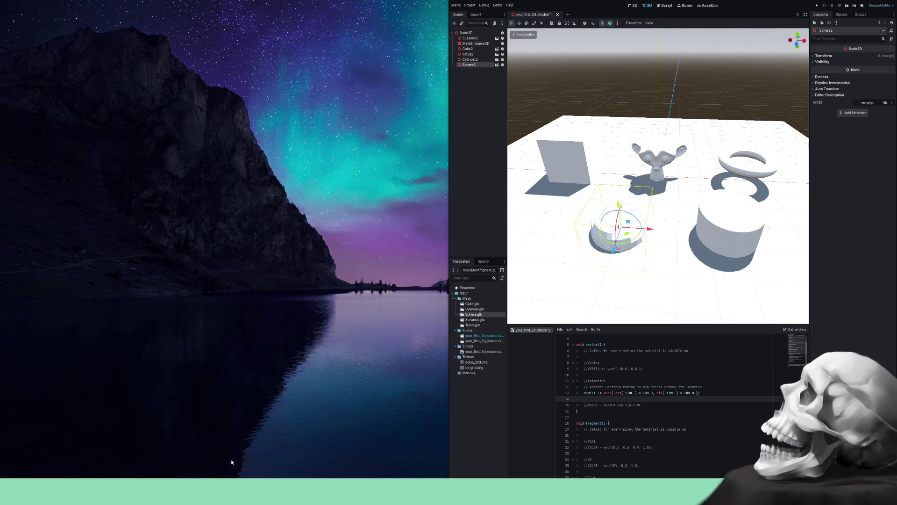
{"action": "key", "text": "alt+Tab"}
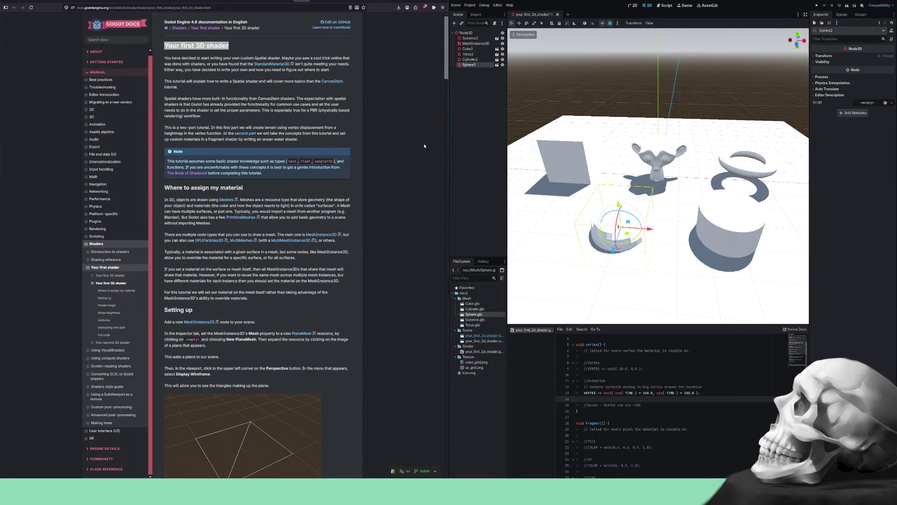
- Select Cylinder2 and drag it further to the right in the viewport
{"action": "mouse_move", "coordinate": [608, 196]}
{"action": "left_mouse_down"}
{"action": "mouse_move", "coordinate": [627, 282]}
{"action": "mouse_move", "coordinate": [657, 222]}
{"action": "mouse_move", "coordinate": [549, 187]}
{"action": "mouse_move", "coordinate": [570, 184]}
{"action": "left_mouse_up"}
{"action": "left_click", "coordinate": [692, 221]}
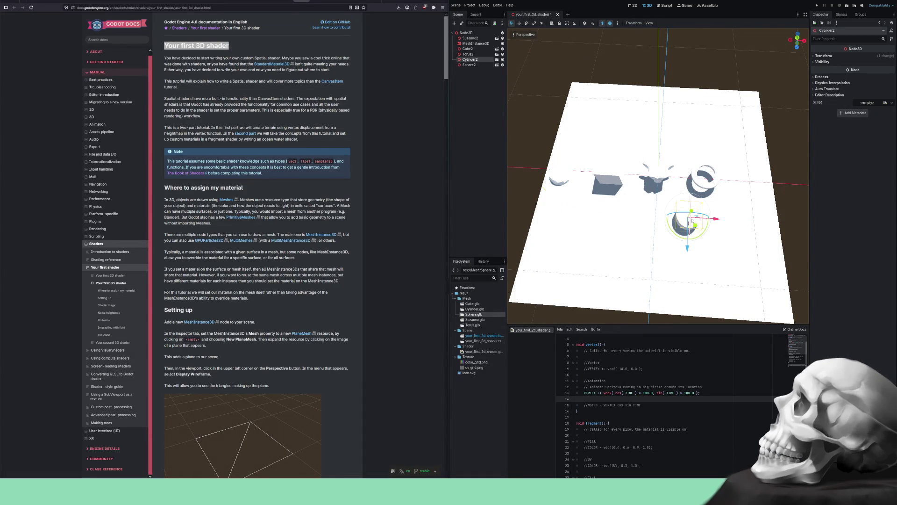
{"action": "left_click_drag", "start_coordinate": [696, 227], "coordinate": [758, 190]}
{"action": "scroll", "coordinate": [709, 222], "scroll_direction": "up", "scroll_amount": 5}
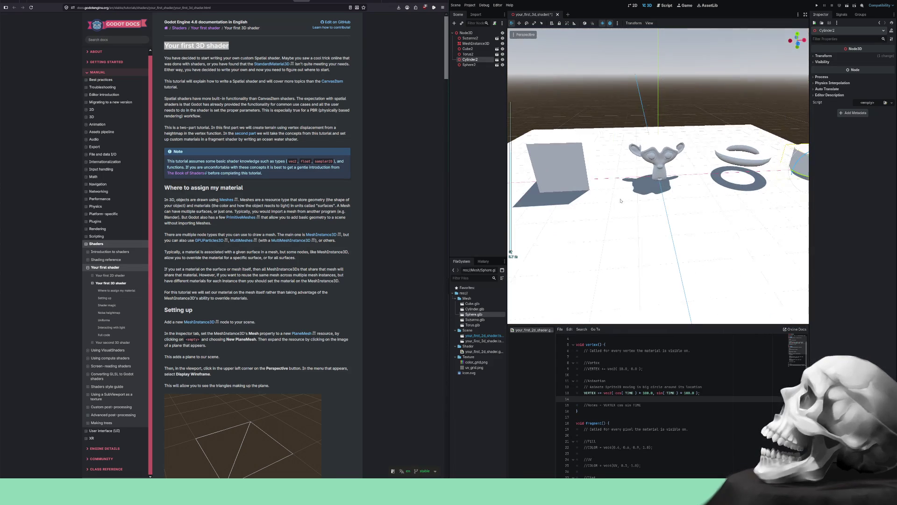
{"action": "left_click", "coordinate": [558, 171]}
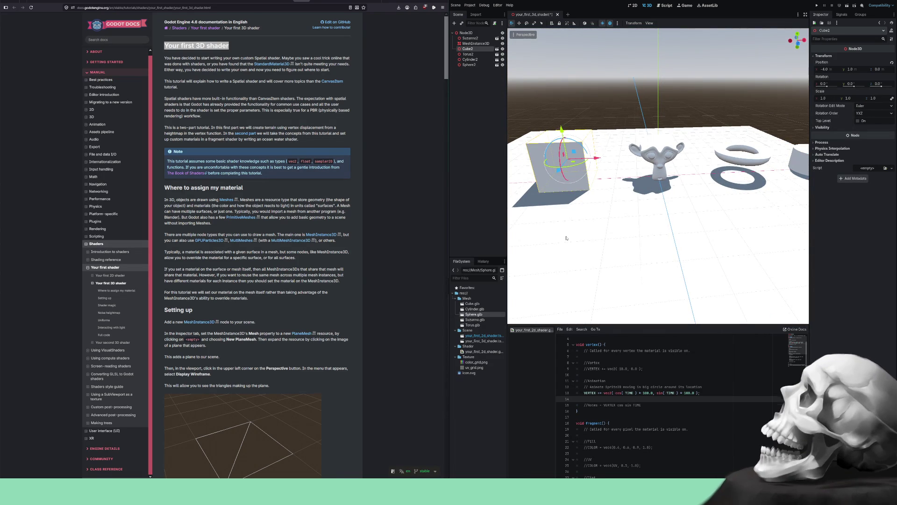
- Set Sphere2's position to x -8, y 1, z 0 in the Inspector
{"action": "left_click", "coordinate": [615, 221]}
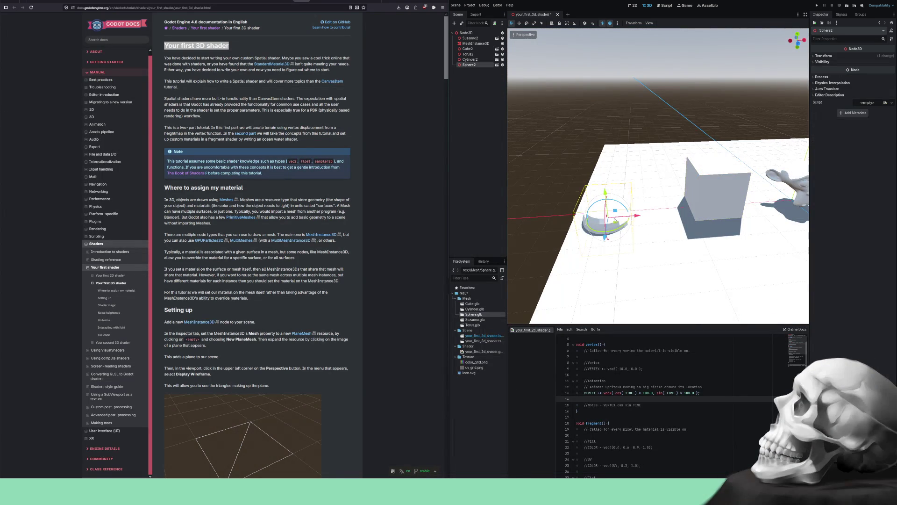
{"action": "left_click", "coordinate": [824, 56]}
{"action": "left_click", "coordinate": [829, 70]}
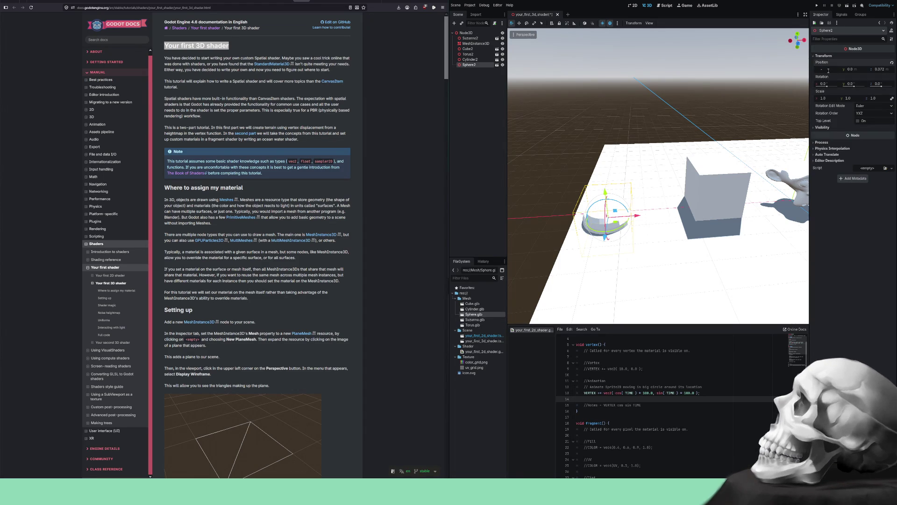
{"action": "type", "text": "-8"}
{"action": "key", "text": "Return"}
{"action": "left_click", "coordinate": [851, 70]}
{"action": "type", "text": "1"}
{"action": "key", "text": "Return"}
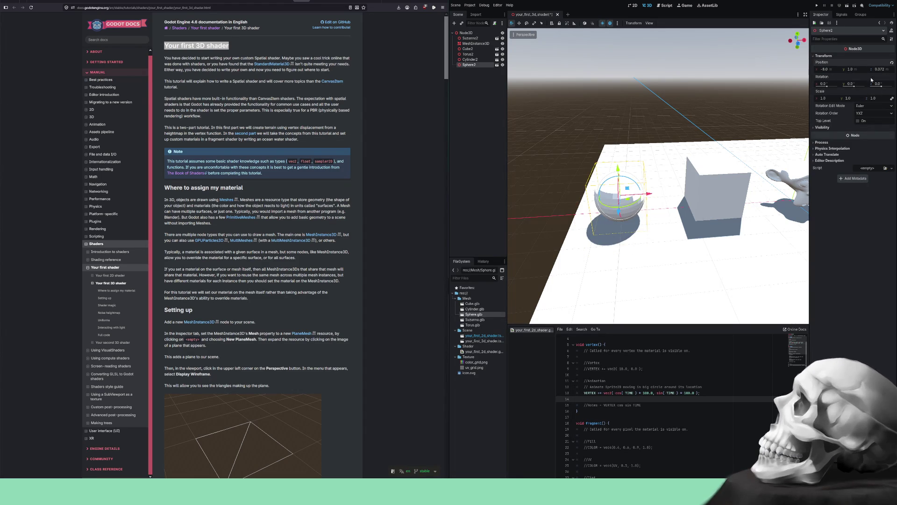
{"action": "left_click", "coordinate": [879, 70]}
{"action": "type", "text": "0"}
{"action": "key", "text": "Return"}
- Set Cylinder2's position to x 8, y 1, then deselect it
{"action": "mouse_move", "coordinate": [735, 190]}
{"action": "left_mouse_down"}
{"action": "mouse_move", "coordinate": [730, 183]}
{"action": "mouse_move", "coordinate": [730, 205]}
{"action": "mouse_move", "coordinate": [692, 206]}
{"action": "left_mouse_up"}
{"action": "left_click", "coordinate": [692, 206]}
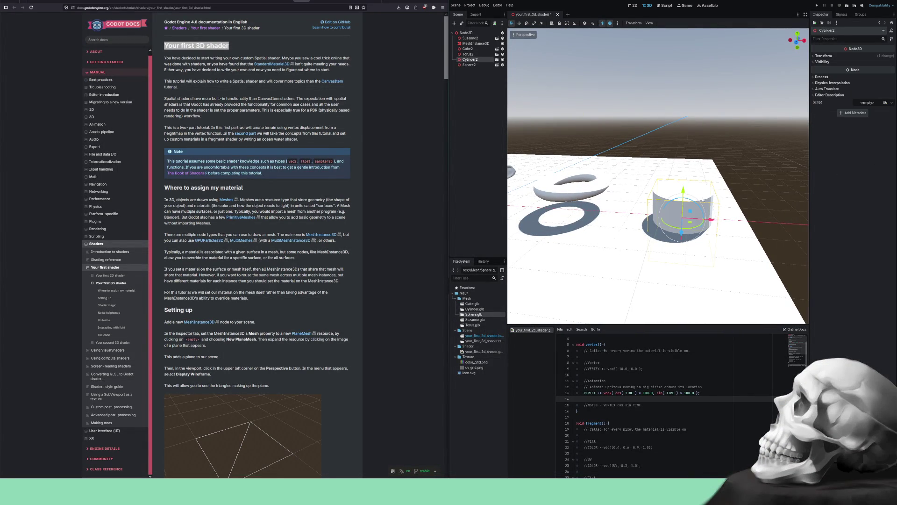
{"action": "left_click", "coordinate": [818, 56]}
{"action": "left_click", "coordinate": [831, 69]}
{"action": "type", "text": "8"}
{"action": "key", "text": "Return"}
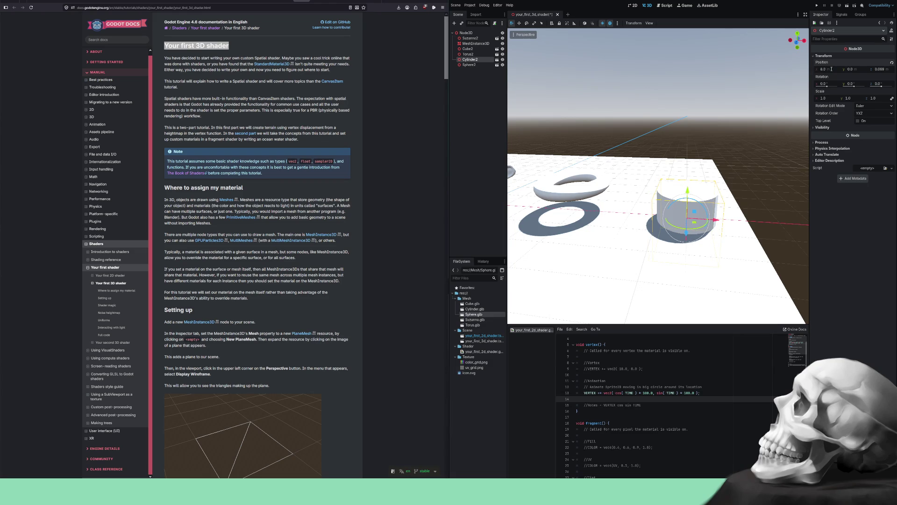
{"action": "type", "text": "1"}
{"action": "key", "text": "Return"}
{"action": "left_click", "coordinate": [878, 68]}
{"action": "mouse_move", "coordinate": [799, 101]}
{"action": "left_mouse_down"}
{"action": "mouse_move", "coordinate": [752, 199]}
{"action": "mouse_move", "coordinate": [687, 181]}
{"action": "mouse_move", "coordinate": [588, 127]}
{"action": "left_mouse_up"}
{"action": "scroll", "coordinate": [752, 199], "scroll_direction": "down", "scroll_amount": 10}
{"action": "left_click", "coordinate": [591, 132]}
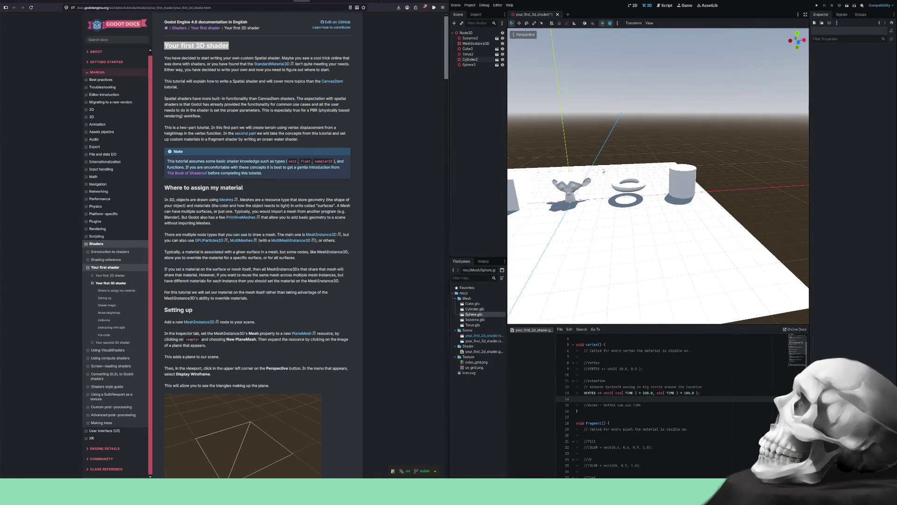
- Move the floor mesh node to the top of the scene tree and rename it Plane
{"action": "left_click", "coordinate": [617, 239]}
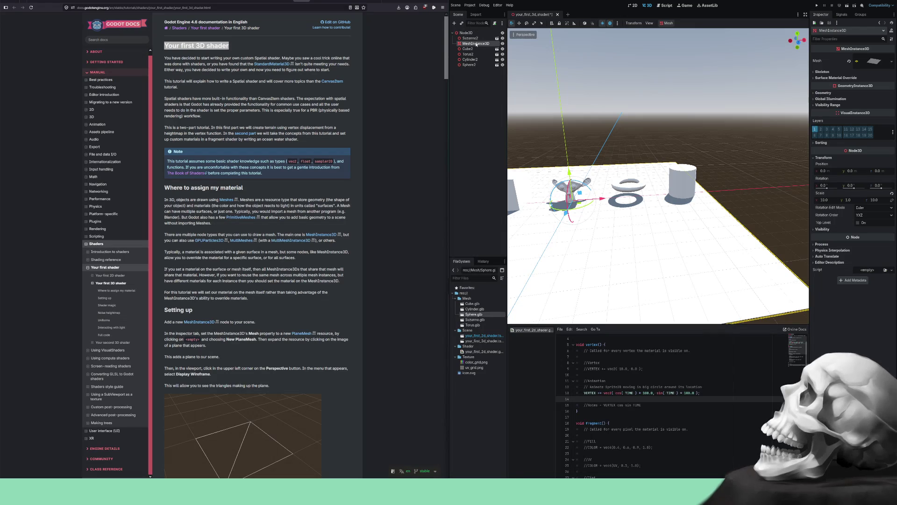
{"action": "left_click_drag", "start_coordinate": [476, 44], "coordinate": [477, 37]}
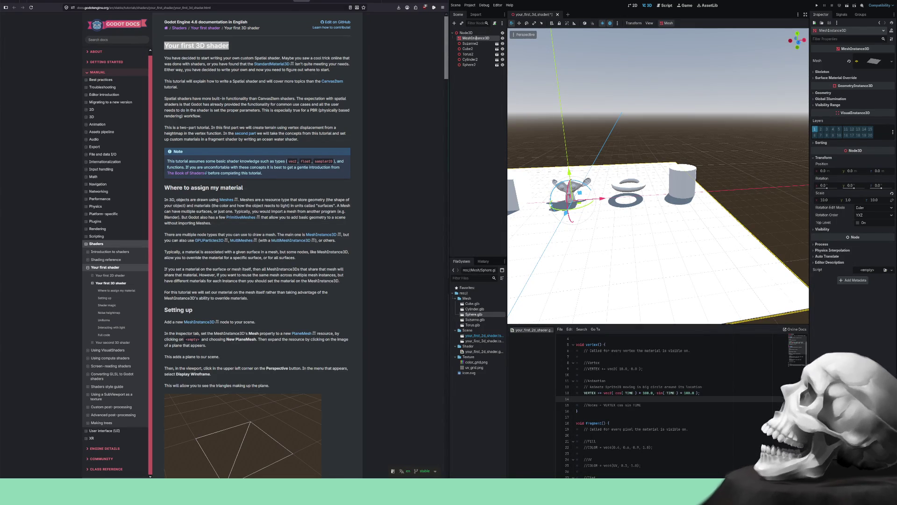
{"action": "type", "text": "Plane"}
{"action": "key", "text": "Return"}
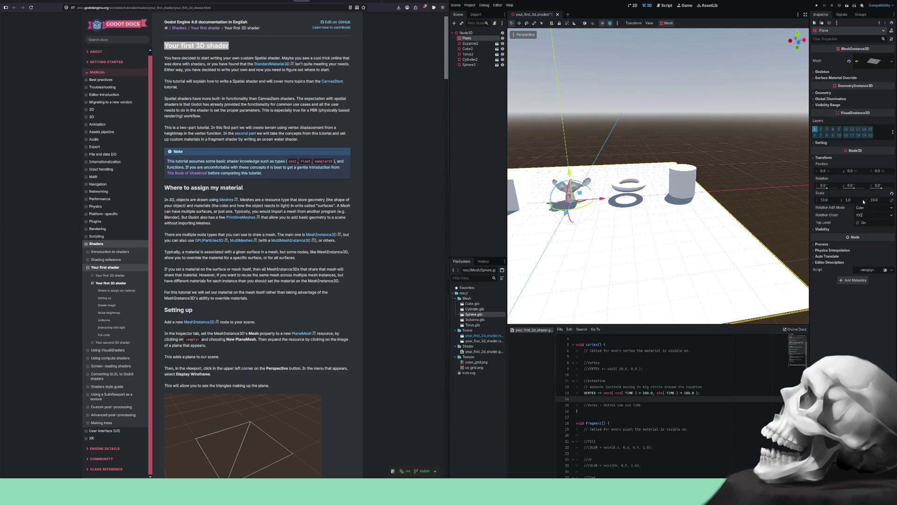
- Set the Plane's x scale to 15 and view the widened floor from above
{"action": "left_click", "coordinate": [825, 200]}
{"action": "type", "text": "15"}
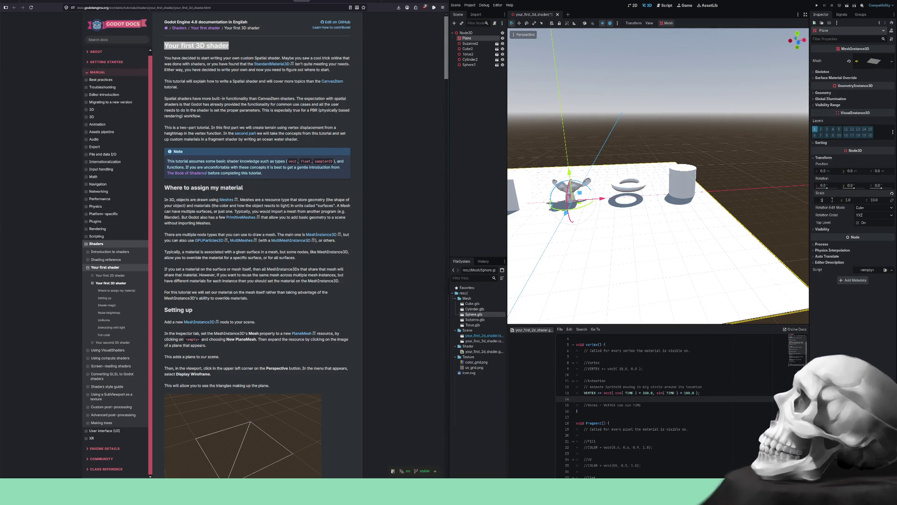
{"action": "key", "text": "Return"}
{"action": "mouse_move", "coordinate": [616, 196]}
{"action": "left_mouse_down"}
{"action": "mouse_move", "coordinate": [621, 229]}
{"action": "mouse_move", "coordinate": [628, 194]}
{"action": "left_mouse_up"}
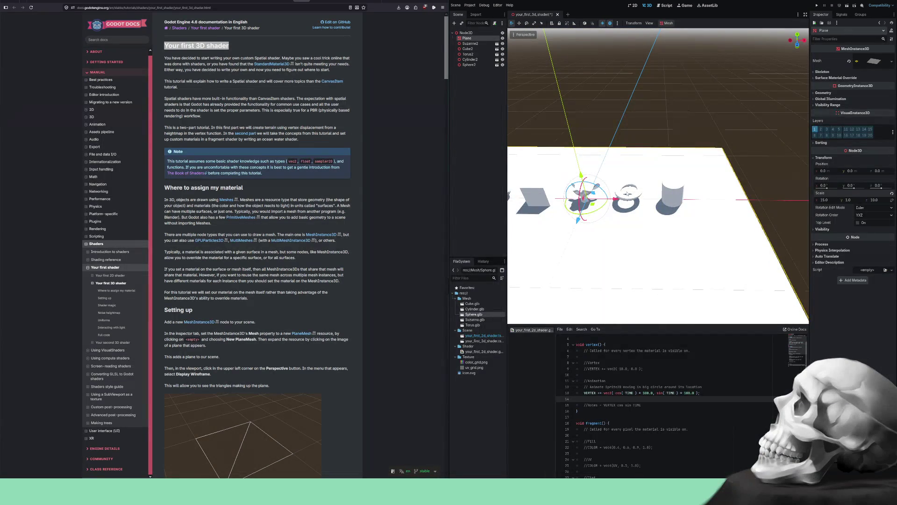
{"action": "mouse_move", "coordinate": [613, 235]}
{"action": "left_mouse_down"}
{"action": "mouse_move", "coordinate": [711, 208]}
{"action": "mouse_move", "coordinate": [653, 206]}
{"action": "mouse_move", "coordinate": [703, 194]}
{"action": "mouse_move", "coordinate": [686, 200]}
{"action": "mouse_move", "coordinate": [745, 199]}
{"action": "left_mouse_up"}
- Select Sphere2 and save the scene
{"action": "scroll", "coordinate": [655, 201], "scroll_direction": "up", "scroll_amount": 3}
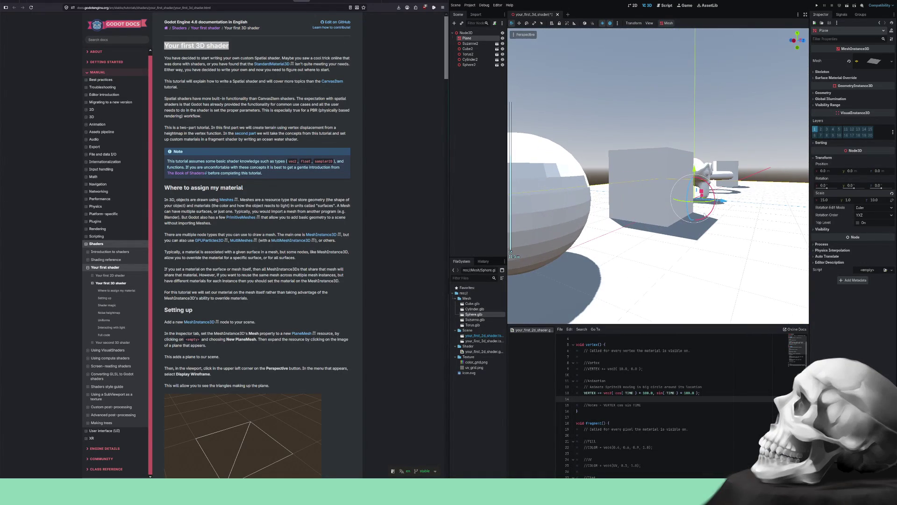
{"action": "left_click", "coordinate": [574, 203]}
{"action": "key", "text": "ctrl+s"}
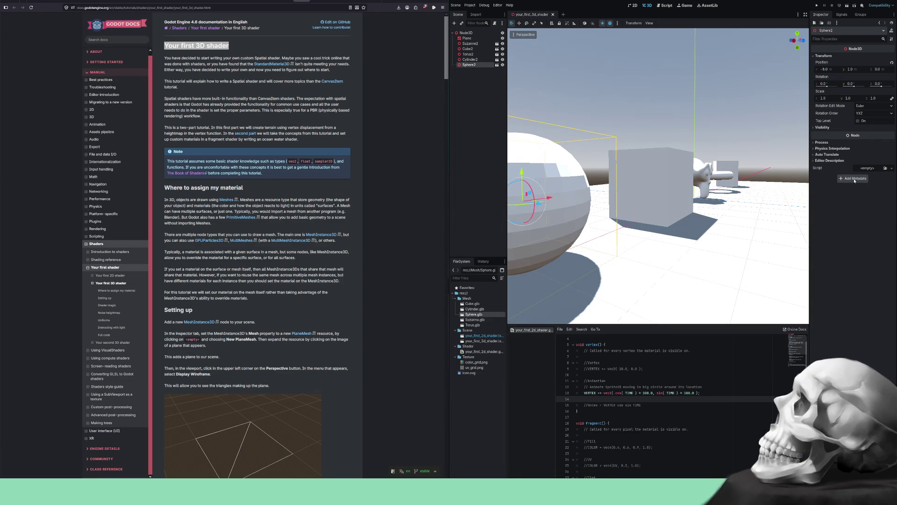
- Expand and collapse Sphere2's Auto Translate, Physics Interpolation, Process and Visibility sections
{"action": "left_click", "coordinate": [815, 154]}
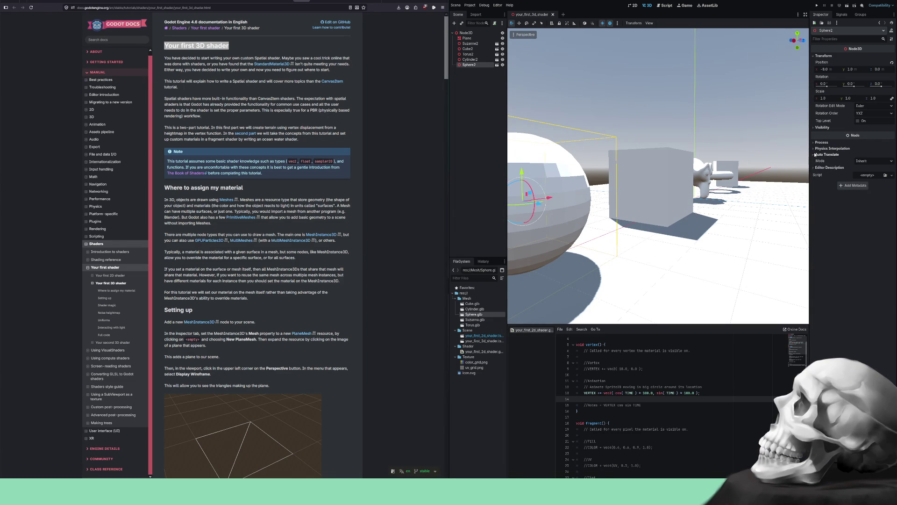
{"action": "left_click", "coordinate": [815, 149]}
{"action": "left_click", "coordinate": [815, 148]}
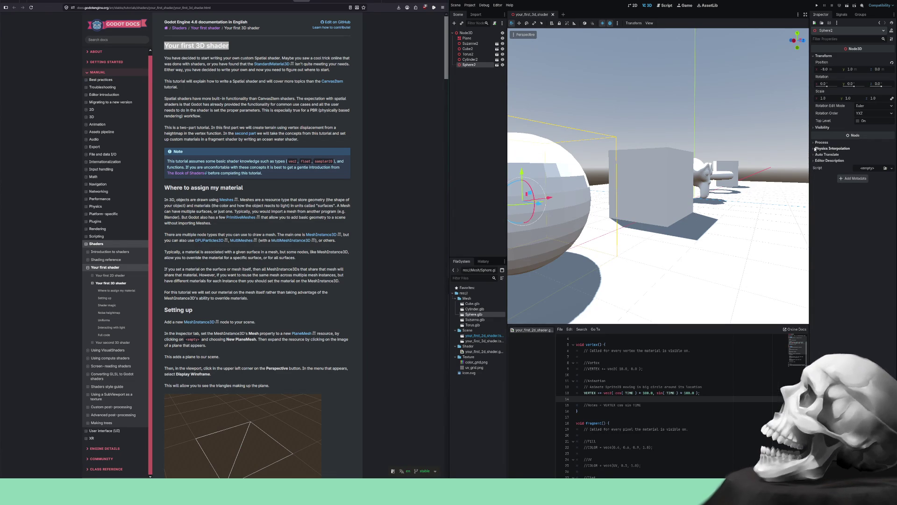
{"action": "left_click", "coordinate": [815, 142]}
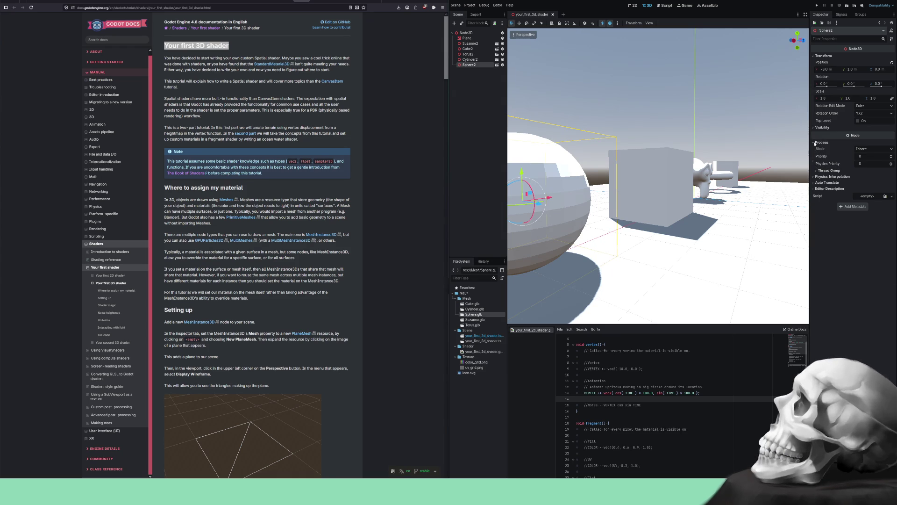
{"action": "left_click", "coordinate": [815, 143]}
{"action": "left_click", "coordinate": [815, 128]}
{"action": "left_click", "coordinate": [815, 128]}
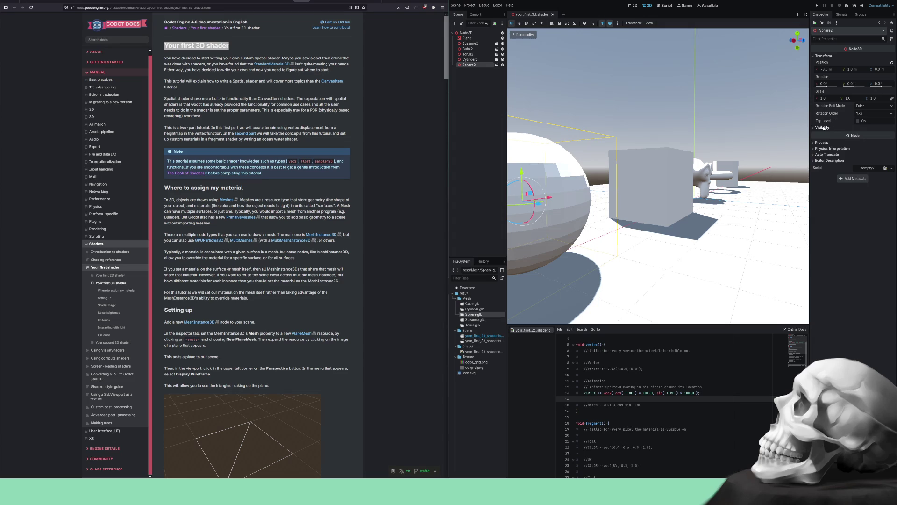
{"action": "left_click", "coordinate": [821, 128]}
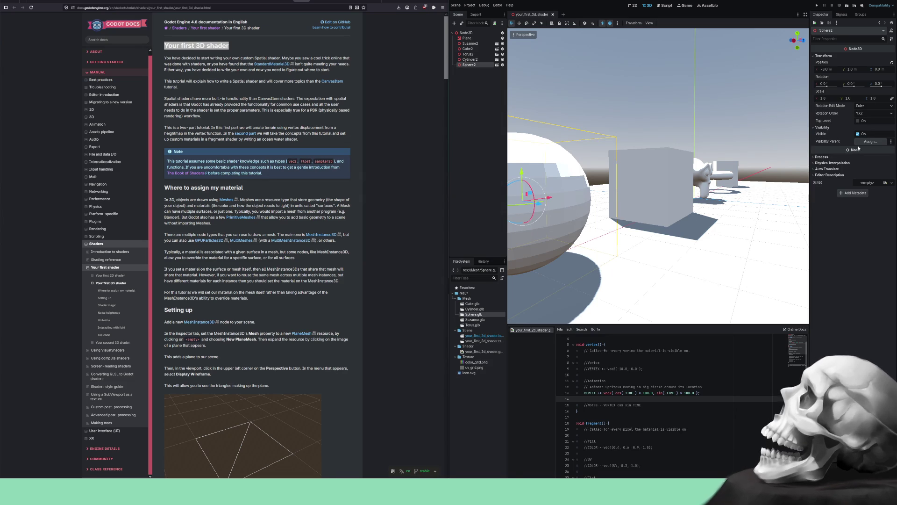
- Browse the Process, Thread Group, Physics Interpolation and Auto Translate settings, then collapse Visibility
{"action": "left_click", "coordinate": [869, 157]}
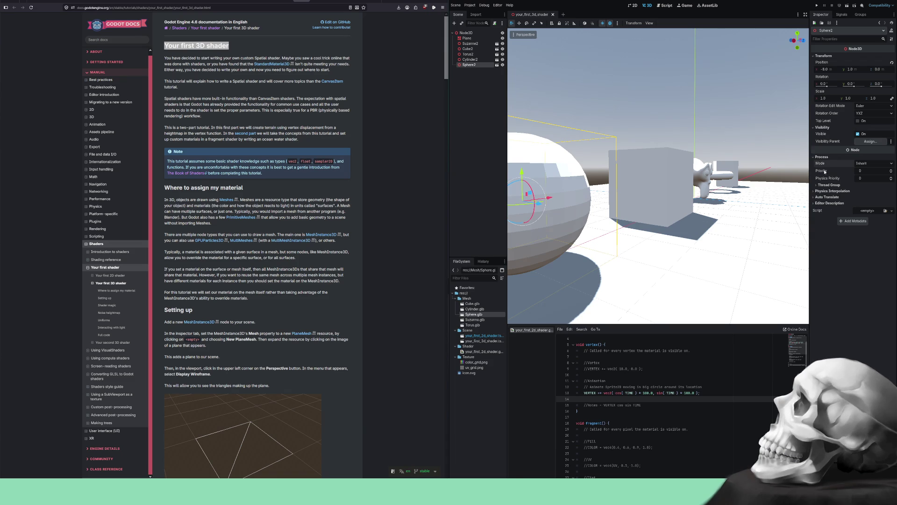
{"action": "left_click", "coordinate": [817, 185]}
{"action": "left_click", "coordinate": [817, 185]}
{"action": "left_click", "coordinate": [821, 157]}
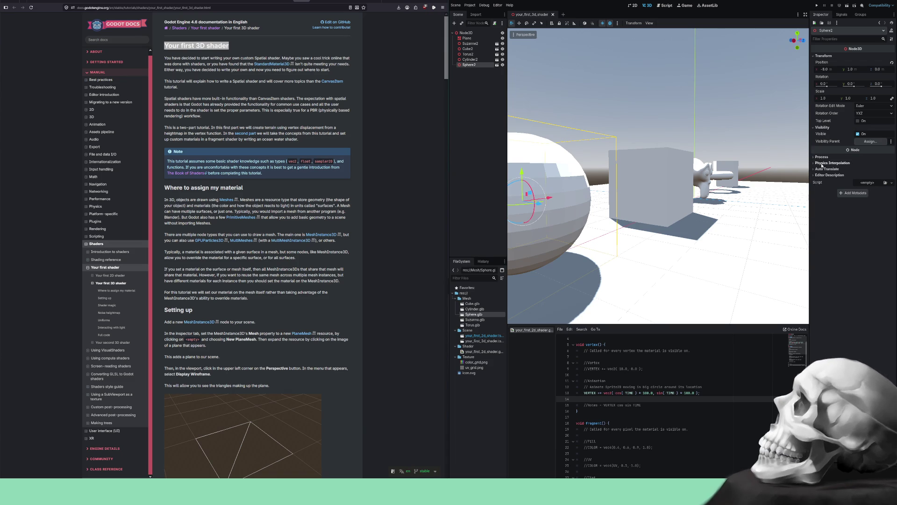
{"action": "left_click", "coordinate": [826, 162]}
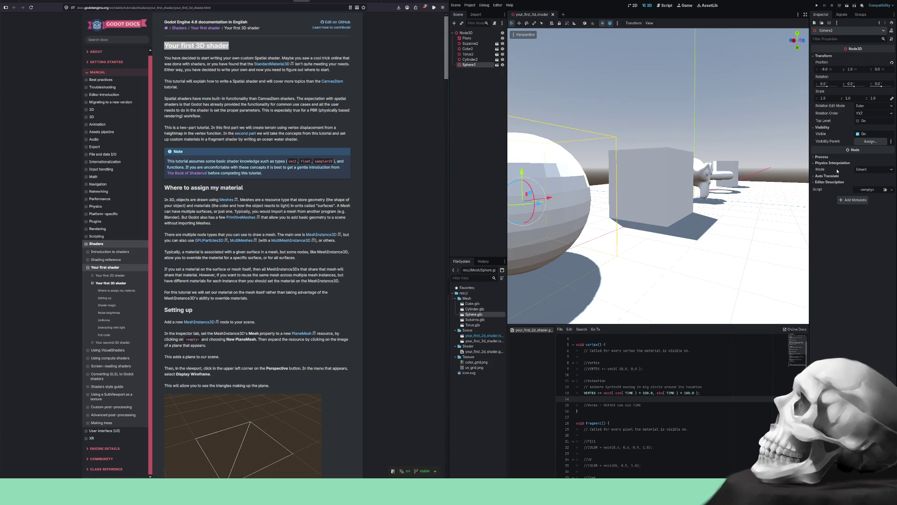
{"action": "left_click", "coordinate": [830, 162]}
{"action": "left_click", "coordinate": [824, 169]}
{"action": "left_click", "coordinate": [824, 170]}
{"action": "left_click", "coordinate": [826, 175]}
{"action": "left_click", "coordinate": [826, 176]}
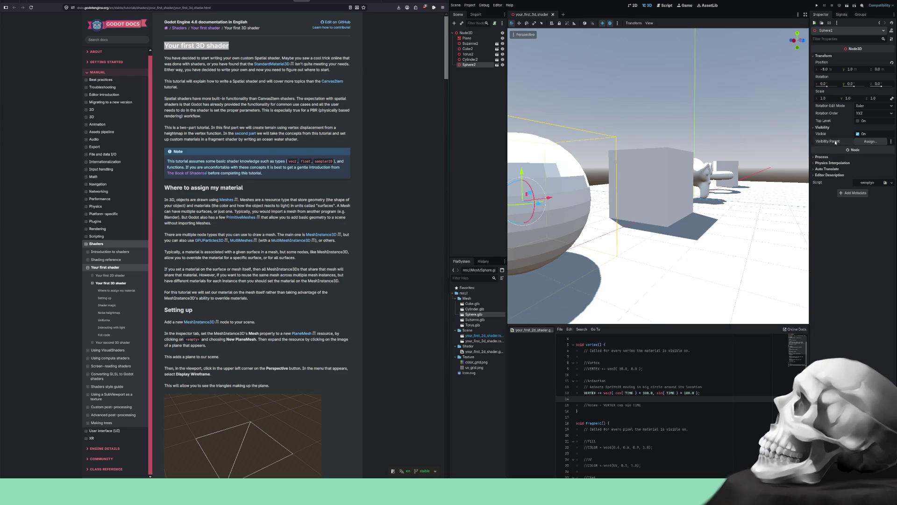
{"action": "left_click", "coordinate": [824, 128]}
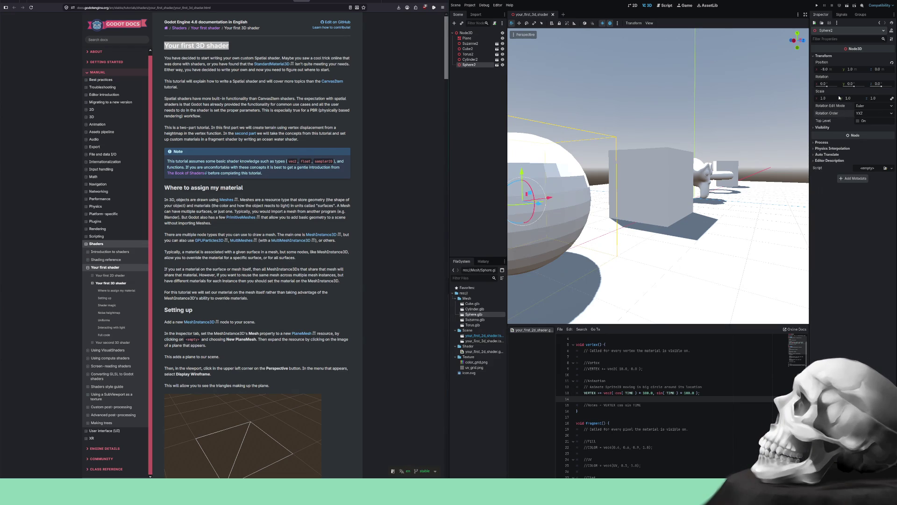
- Select the Suzanne2 monkey and orbit and zoom the view in on it
{"action": "scroll", "coordinate": [697, 126], "scroll_direction": "down", "scroll_amount": 5}
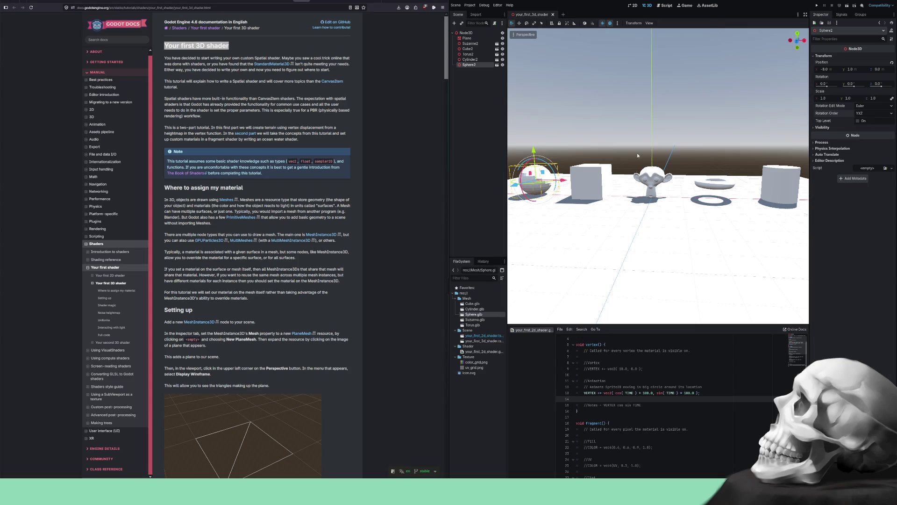
{"action": "left_click", "coordinate": [646, 179]}
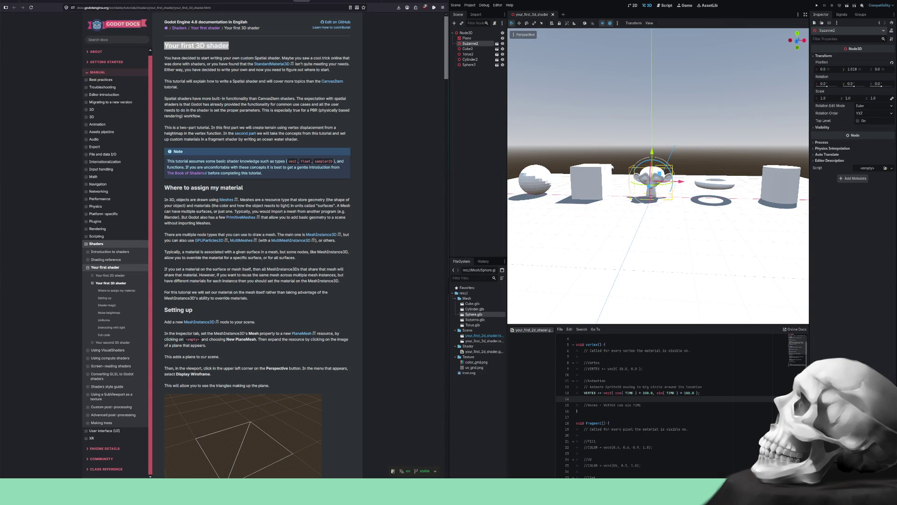
{"action": "mouse_move", "coordinate": [621, 169]}
{"action": "left_mouse_down"}
{"action": "mouse_move", "coordinate": [650, 149]}
{"action": "mouse_move", "coordinate": [646, 106]}
{"action": "left_mouse_up"}
{"action": "scroll", "coordinate": [651, 138], "scroll_direction": "up", "scroll_amount": 5}
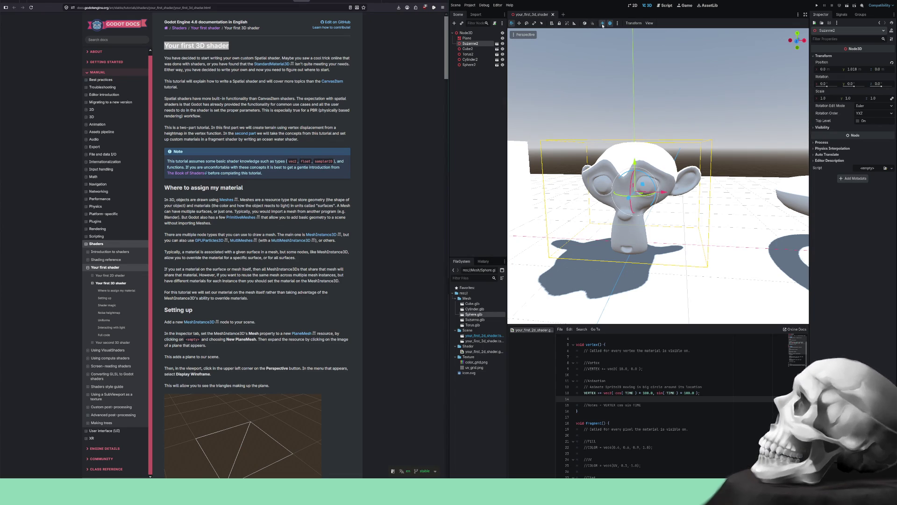
{"action": "left_click", "coordinate": [602, 26]}
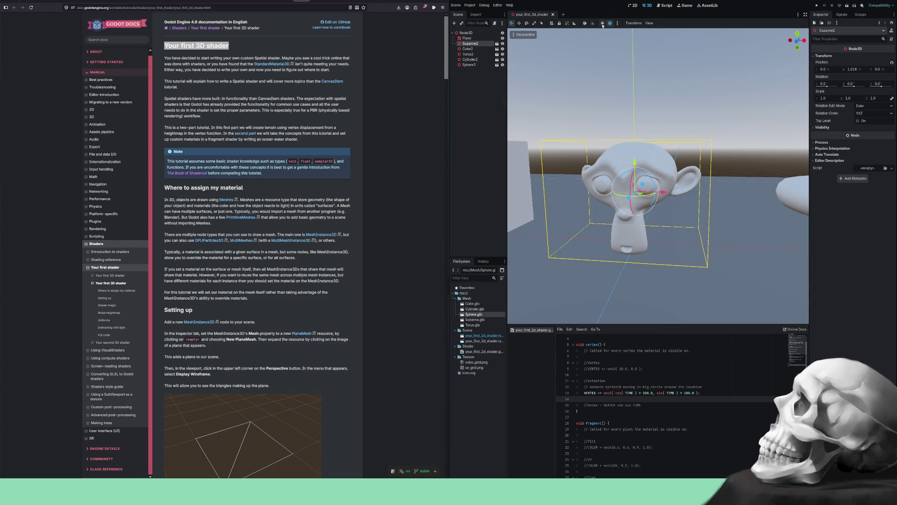
{"action": "mouse_move", "coordinate": [655, 96]}
{"action": "left_mouse_down"}
{"action": "mouse_move", "coordinate": [709, 94]}
{"action": "mouse_move", "coordinate": [583, 82]}
{"action": "left_mouse_up"}
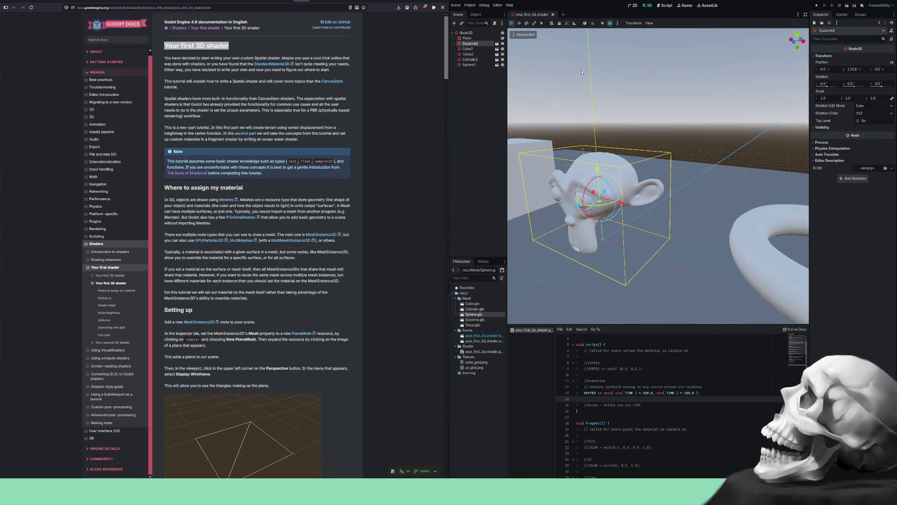
{"action": "left_click", "coordinate": [603, 24]}
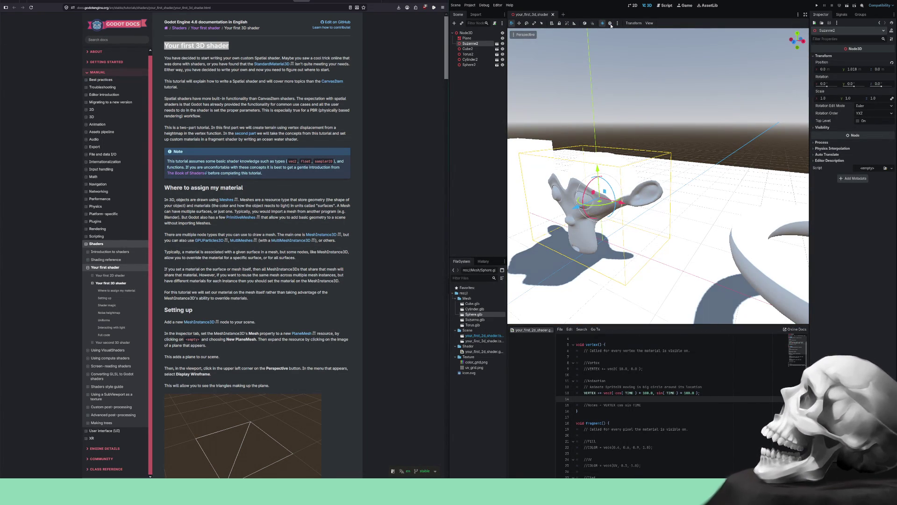
{"action": "left_click", "coordinate": [611, 24]}
{"action": "scroll", "coordinate": [645, 107], "scroll_direction": "down", "scroll_amount": 8}
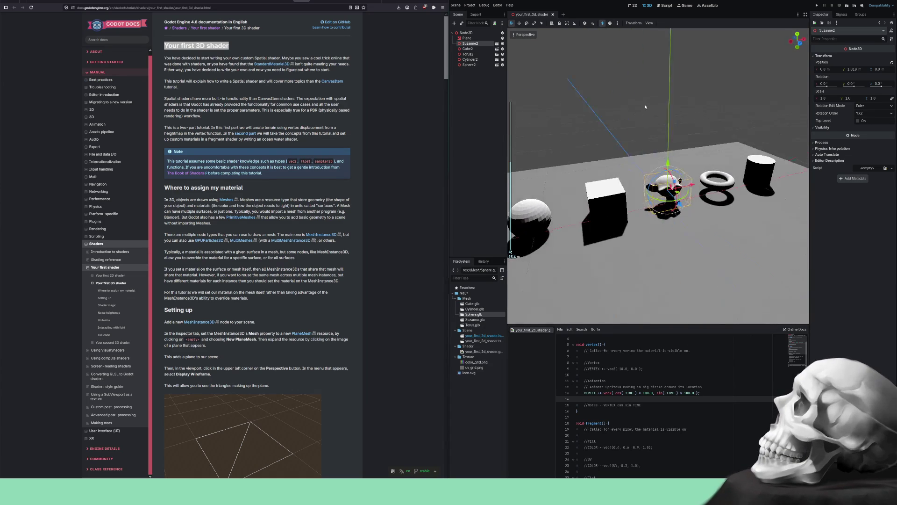
{"action": "mouse_move", "coordinate": [645, 107]}
{"action": "left_mouse_down"}
{"action": "mouse_move", "coordinate": [577, 107]}
{"action": "mouse_move", "coordinate": [731, 106]}
{"action": "mouse_move", "coordinate": [605, 89]}
{"action": "left_mouse_up"}
{"action": "scroll", "coordinate": [732, 105], "scroll_direction": "up", "scroll_amount": 5}
{"action": "scroll", "coordinate": [726, 109], "scroll_direction": "up", "scroll_amount": 5}
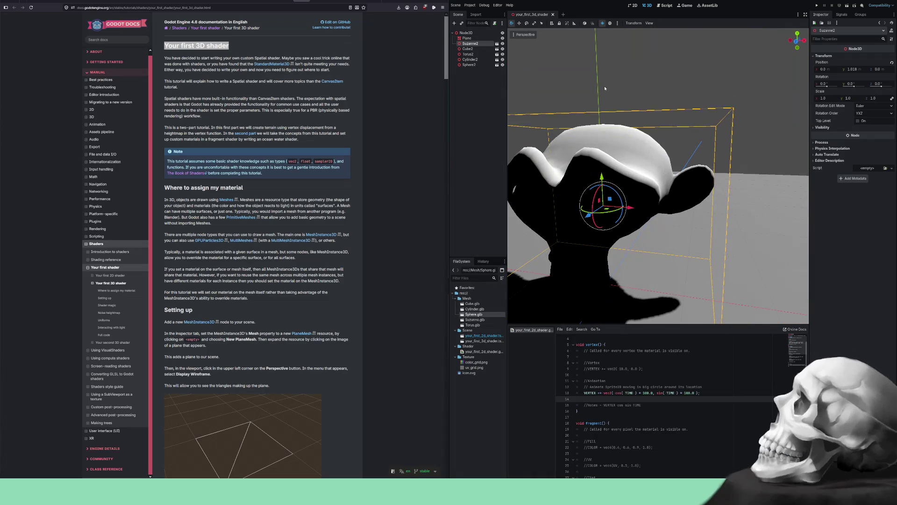
{"action": "left_click", "coordinate": [610, 23]}
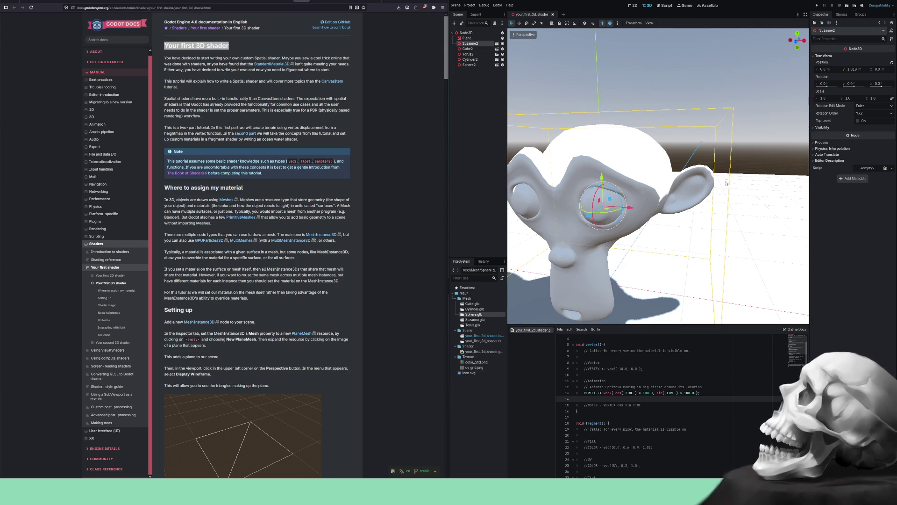
{"action": "scroll", "coordinate": [727, 183], "scroll_direction": "down", "scroll_amount": 5}
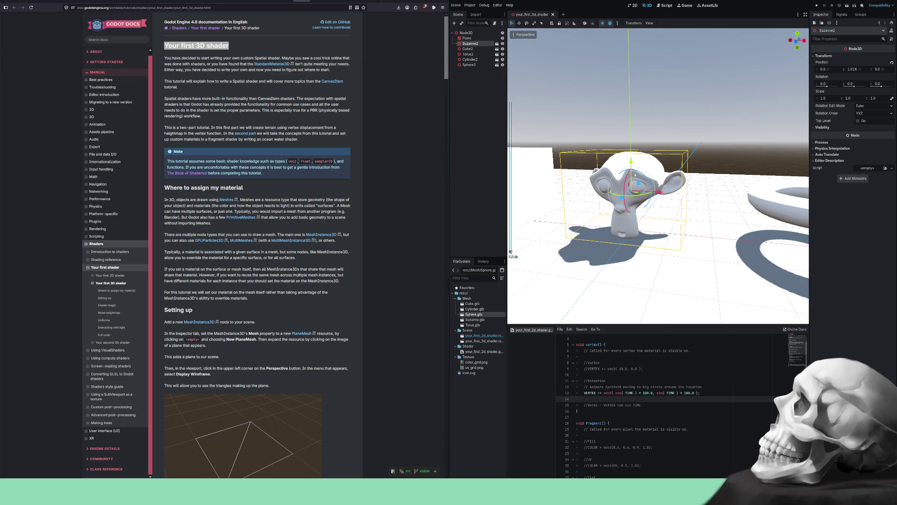
{"action": "mouse_move", "coordinate": [635, 175]}
{"action": "left_mouse_down"}
{"action": "mouse_move", "coordinate": [622, 177]}
{"action": "mouse_move", "coordinate": [690, 195]}
{"action": "mouse_move", "coordinate": [664, 198]}
{"action": "mouse_move", "coordinate": [681, 194]}
{"action": "left_mouse_up"}
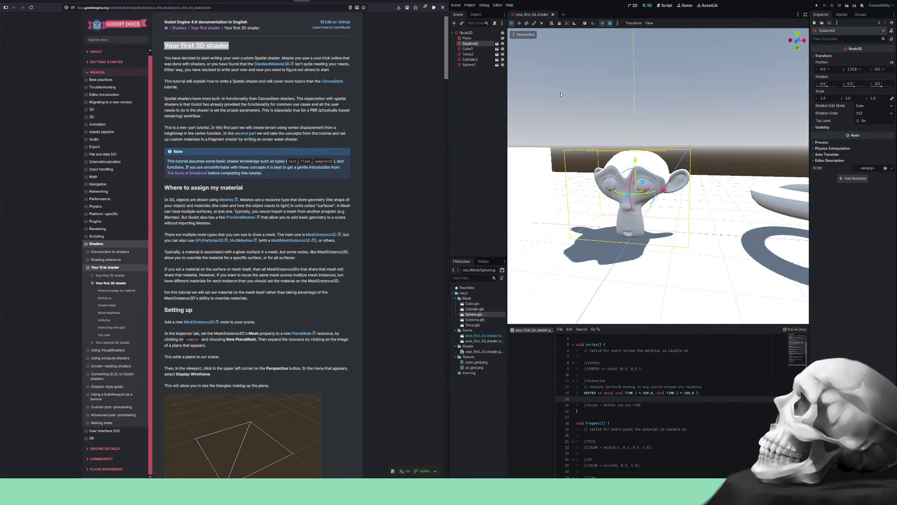
- Hide the Sphere2, Cylinder2, Torus2 and Cube2 meshes
{"action": "left_click", "coordinate": [503, 65]}
{"action": "left_click", "coordinate": [503, 59]}
{"action": "left_click", "coordinate": [503, 54]}
{"action": "left_click", "coordinate": [503, 49]}
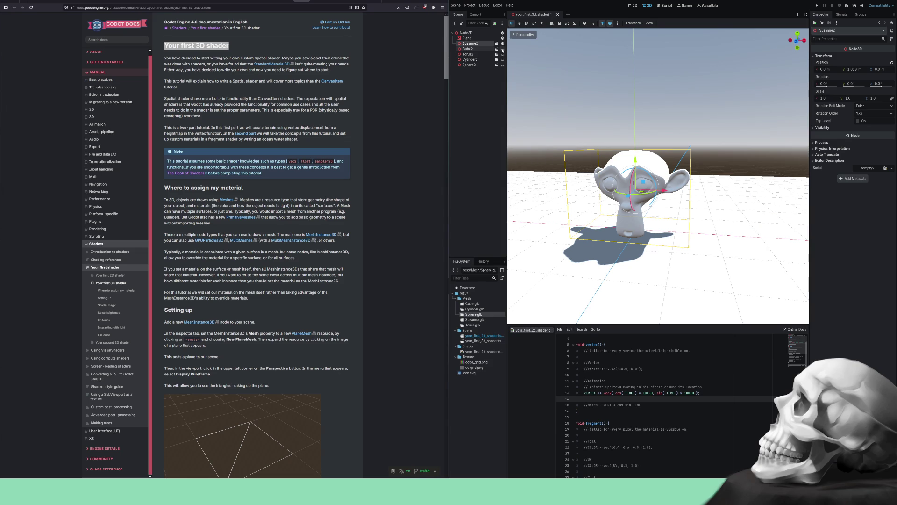
- Inspect the Plane's Skeleton and Geometry settings, then reselect Suzanne2
{"action": "left_click", "coordinate": [480, 39]}
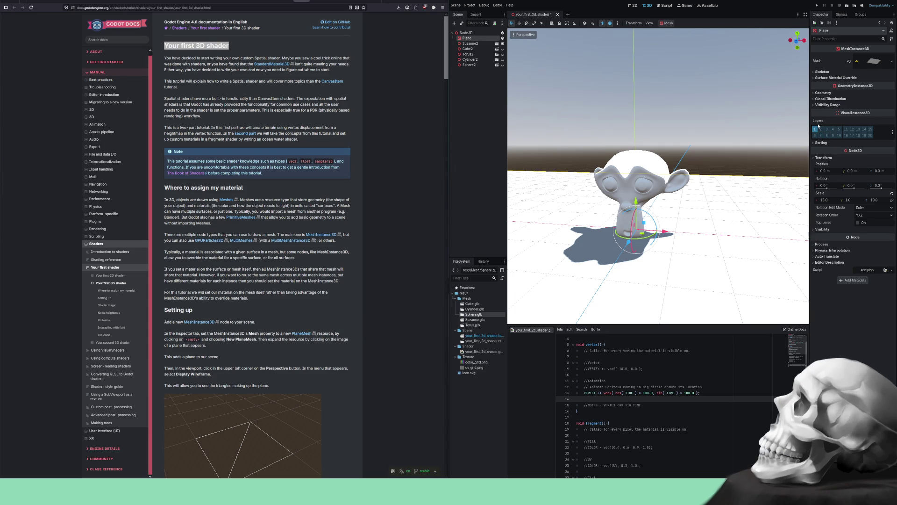
{"action": "left_click", "coordinate": [820, 72]}
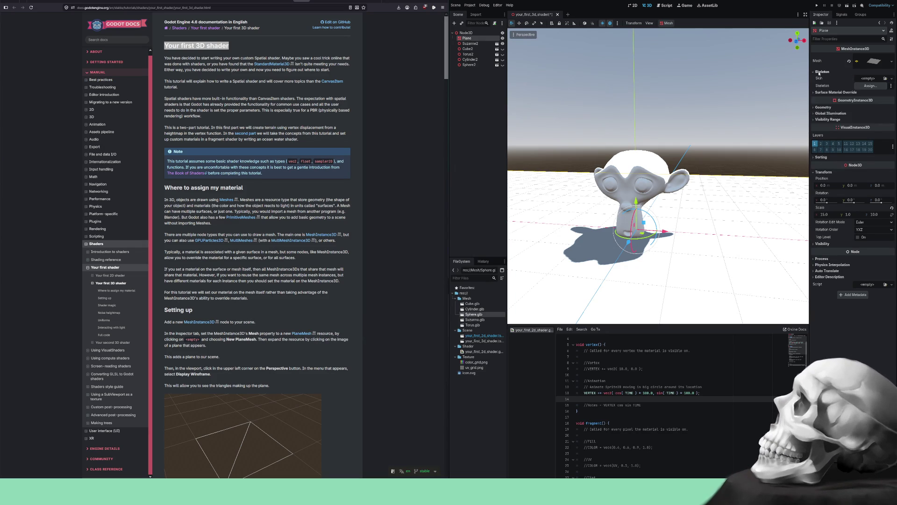
{"action": "left_click", "coordinate": [820, 73]}
{"action": "left_click", "coordinate": [820, 74]}
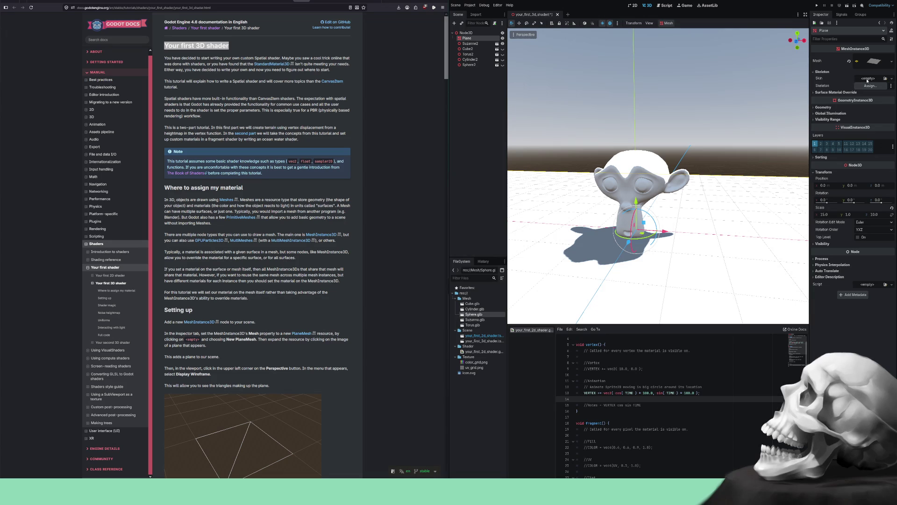
{"action": "left_click", "coordinate": [822, 108]}
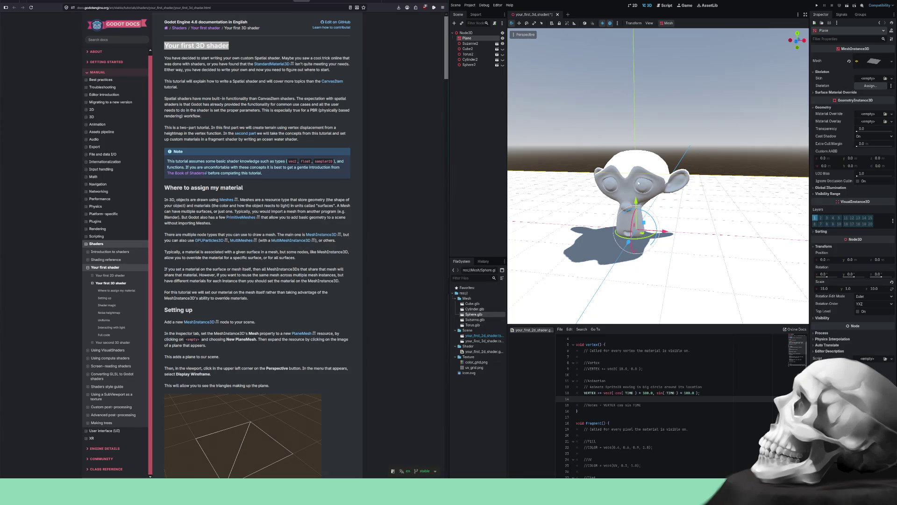
{"action": "left_click", "coordinate": [635, 185]}
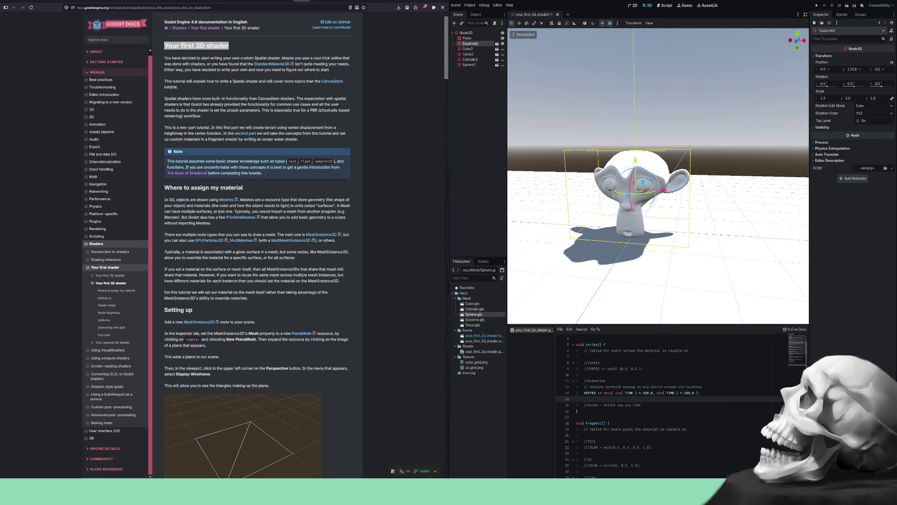
- Highlight the tutorial's opening text, from the spatial shader sentence through the PBR sentence
{"action": "mouse_move", "coordinate": [169, 81]}
{"action": "left_mouse_down"}
{"action": "mouse_move", "coordinate": [344, 82]}
{"action": "mouse_move", "coordinate": [220, 82]}
{"action": "mouse_move", "coordinate": [168, 98]}
{"action": "mouse_move", "coordinate": [343, 98]}
{"action": "mouse_move", "coordinate": [178, 105]}
{"action": "mouse_move", "coordinate": [321, 105]}
{"action": "mouse_move", "coordinate": [196, 110]}
{"action": "mouse_move", "coordinate": [264, 111]}
{"action": "left_mouse_up"}
{"action": "mouse_move", "coordinate": [283, 110]}
{"action": "left_mouse_down"}
{"action": "mouse_move", "coordinate": [338, 110]}
{"action": "mouse_move", "coordinate": [210, 111]}
{"action": "mouse_move", "coordinate": [165, 128]}
{"action": "mouse_move", "coordinate": [323, 128]}
{"action": "mouse_move", "coordinate": [181, 134]}
{"action": "mouse_move", "coordinate": [221, 134]}
{"action": "left_mouse_up"}
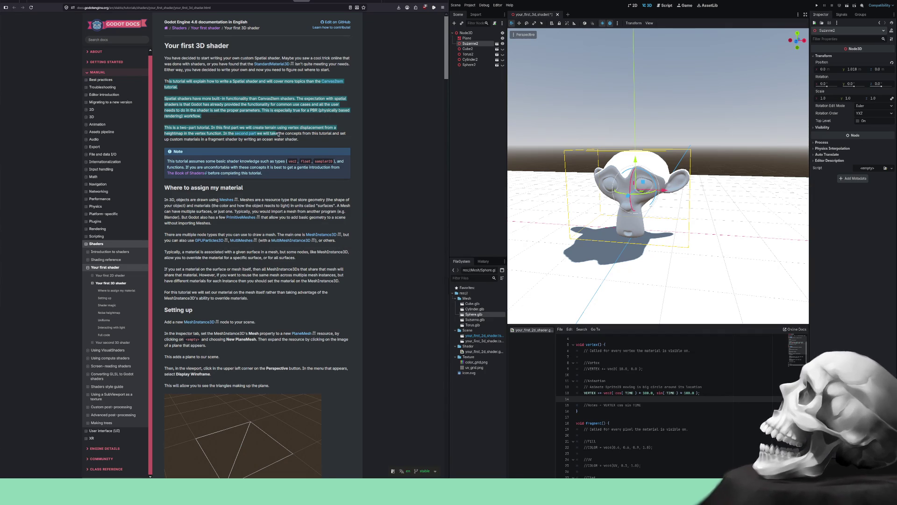
{"action": "mouse_move", "coordinate": [322, 133]}
{"action": "left_mouse_down"}
{"action": "mouse_move", "coordinate": [332, 134]}
{"action": "mouse_move", "coordinate": [190, 139]}
{"action": "mouse_move", "coordinate": [294, 140]}
{"action": "left_mouse_up"}
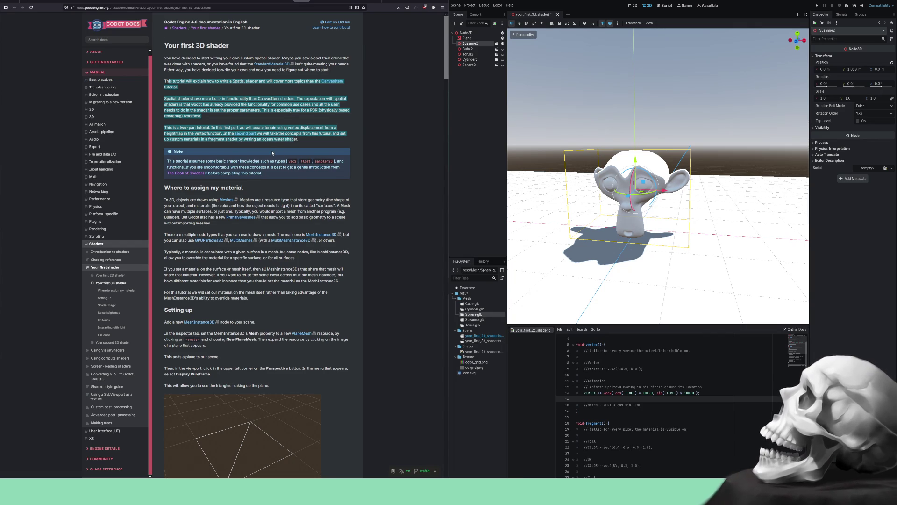
{"action": "key", "text": "alt+Tab"}
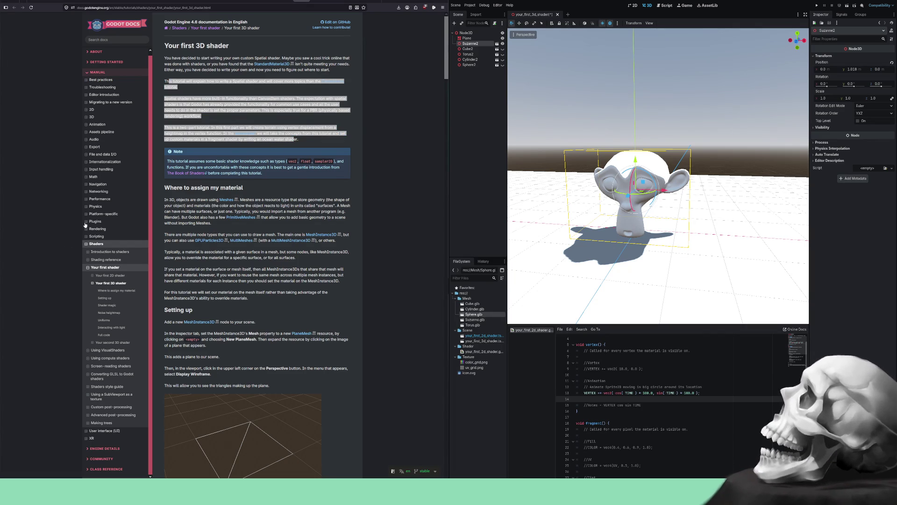
{"action": "left_click", "coordinate": [216, 147]}
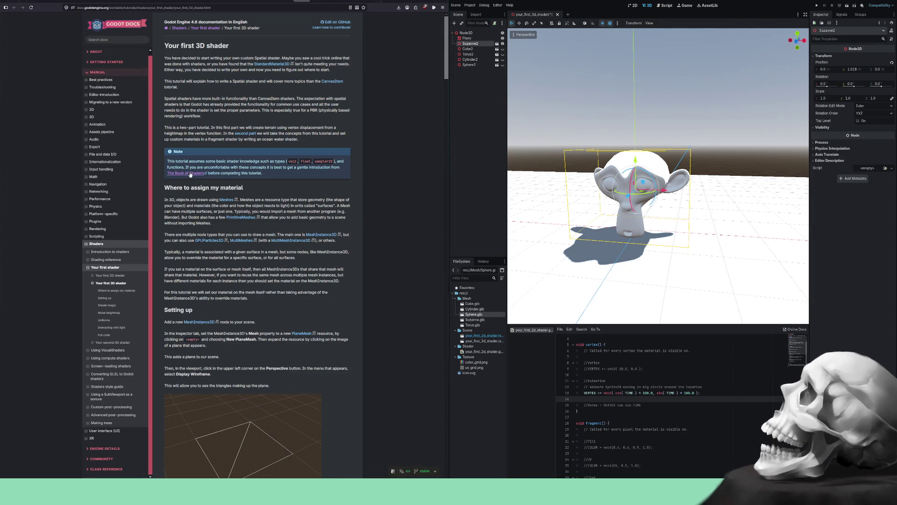
{"action": "mouse_move", "coordinate": [171, 162]}
{"action": "left_mouse_down"}
{"action": "mouse_move", "coordinate": [339, 160]}
{"action": "mouse_move", "coordinate": [183, 168]}
{"action": "mouse_move", "coordinate": [323, 167]}
{"action": "mouse_move", "coordinate": [188, 173]}
{"action": "mouse_move", "coordinate": [267, 174]}
{"action": "left_mouse_up"}
{"action": "left_click", "coordinate": [269, 175]}
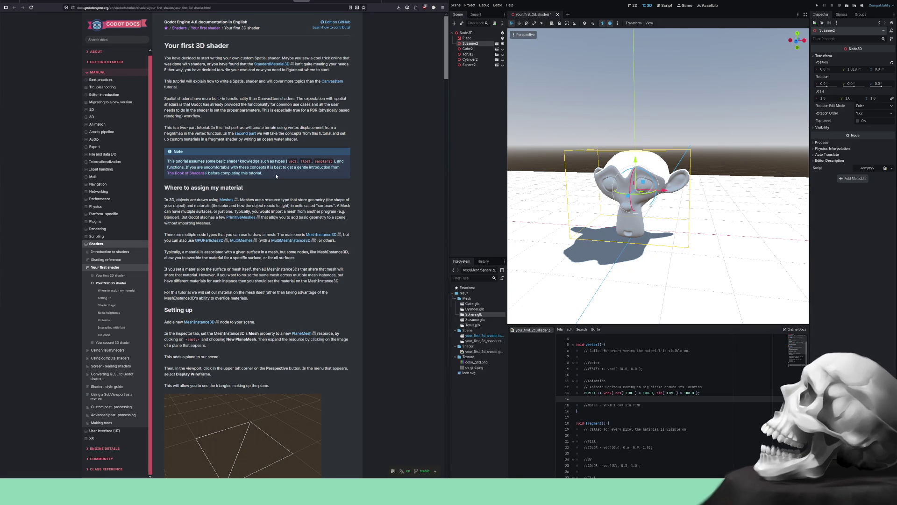
{"action": "left_click_drag", "start_coordinate": [279, 175], "coordinate": [167, 162]}
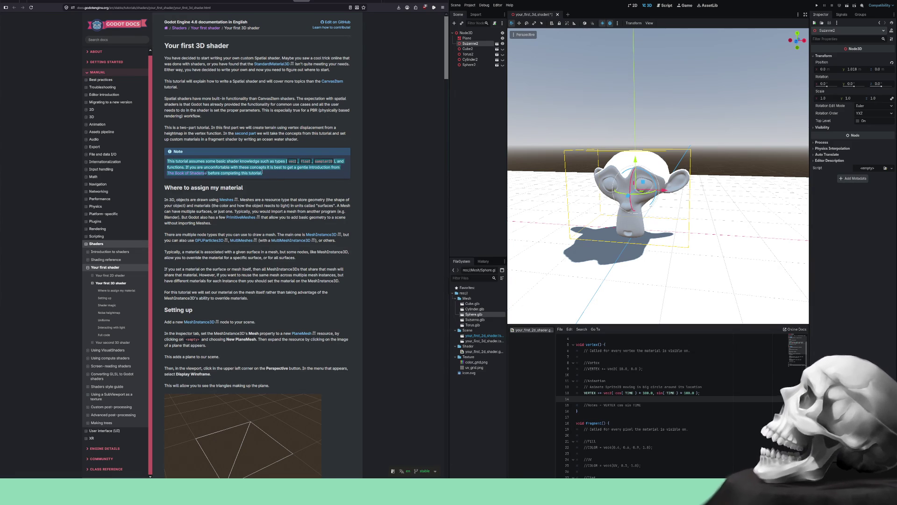
- Select the Meshes paragraph under 'Where to assign my material', clearing the Note and heading highlights
{"action": "left_click", "coordinate": [264, 173]}
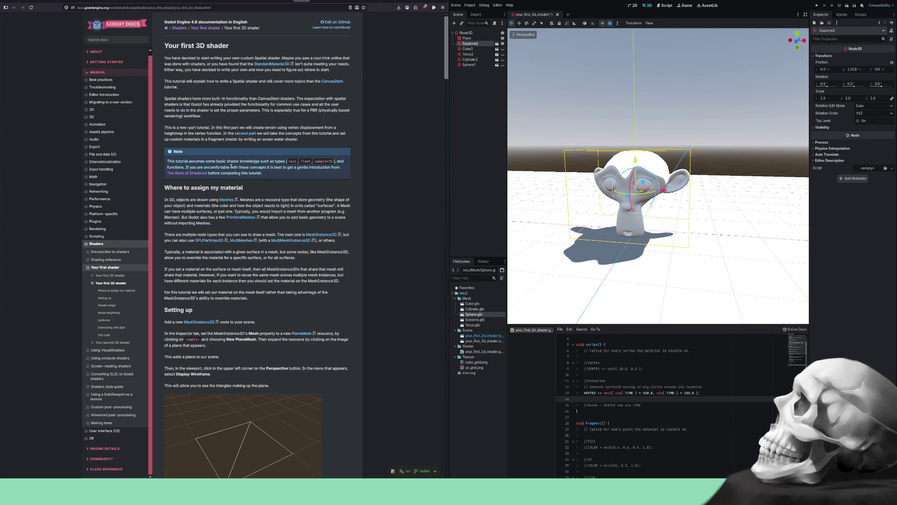
{"action": "left_click_drag", "start_coordinate": [164, 190], "coordinate": [231, 189]}
{"action": "left_click", "coordinate": [191, 200]}
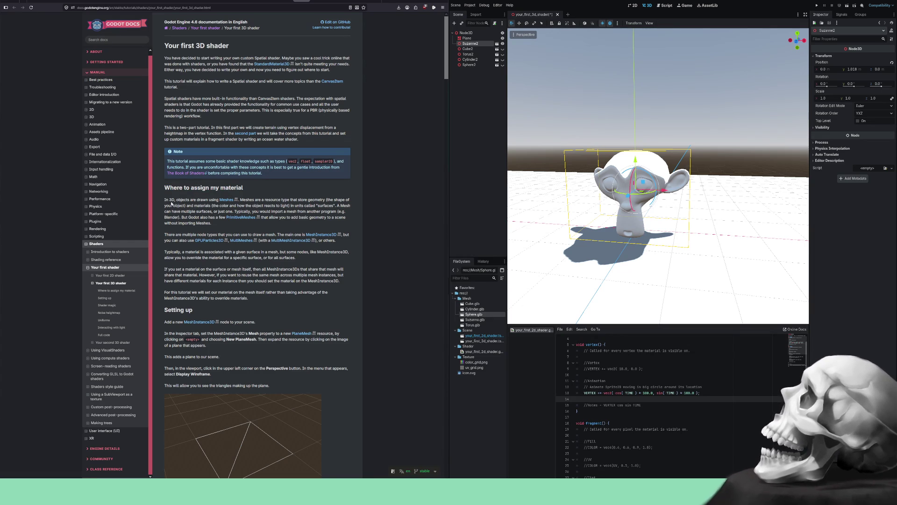
{"action": "mouse_move", "coordinate": [172, 200]}
{"action": "left_mouse_down"}
{"action": "mouse_move", "coordinate": [338, 200]}
{"action": "mouse_move", "coordinate": [191, 212]}
{"action": "mouse_move", "coordinate": [347, 212]}
{"action": "mouse_move", "coordinate": [180, 217]}
{"action": "mouse_move", "coordinate": [341, 217]}
{"action": "mouse_move", "coordinate": [183, 234]}
{"action": "mouse_move", "coordinate": [195, 234]}
{"action": "left_mouse_up"}
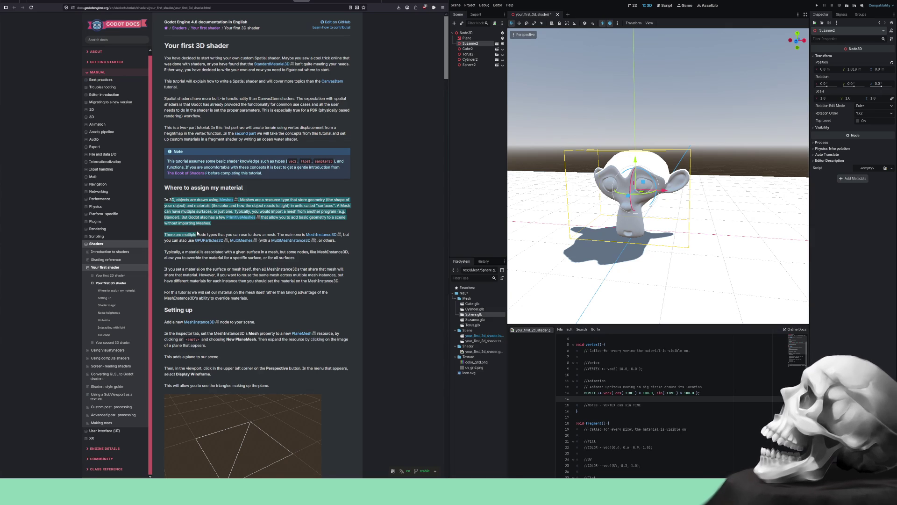